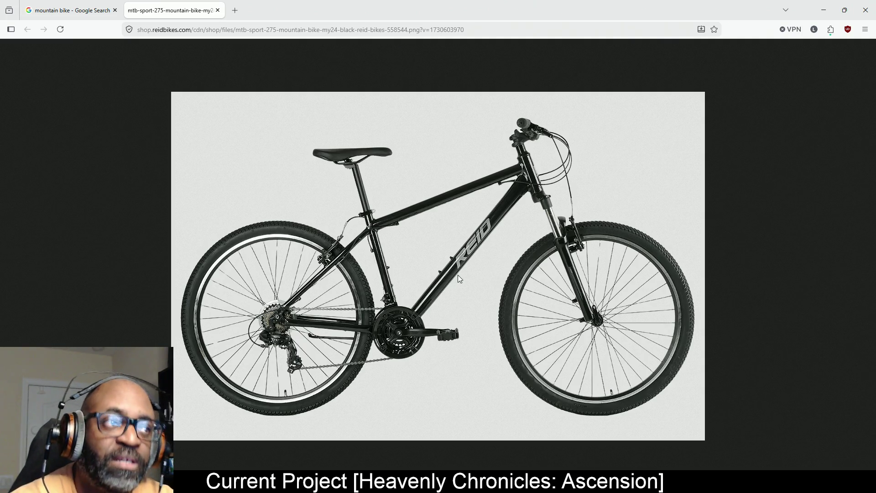
Close the mountain bike tab and search Google Images for 'ancheer sunshine'.
click(199, 28)
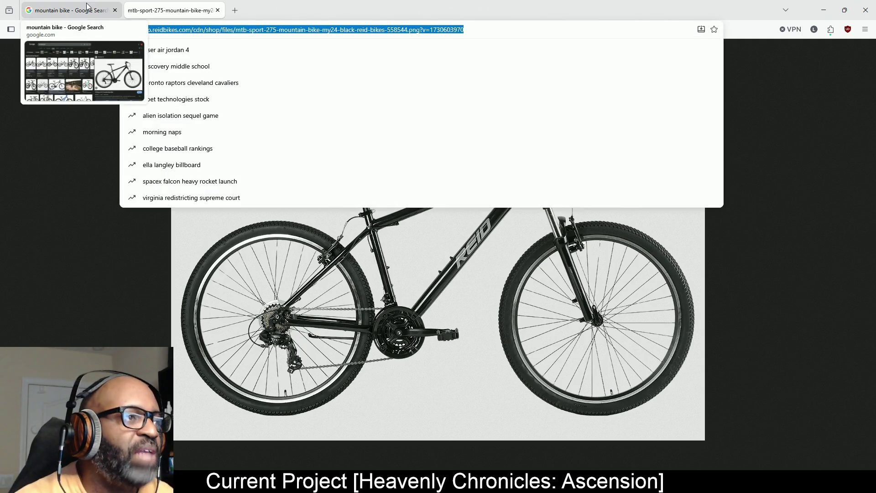
click(115, 10)
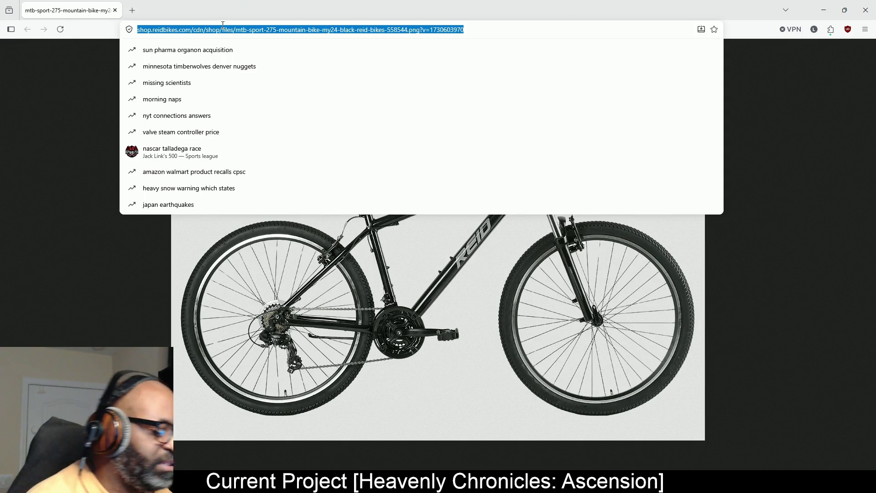
text(ancheer )
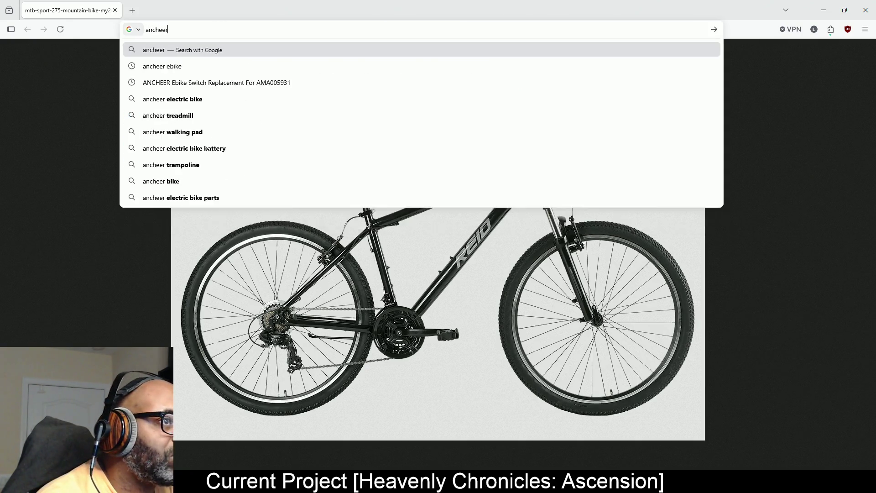
text(sunshine)
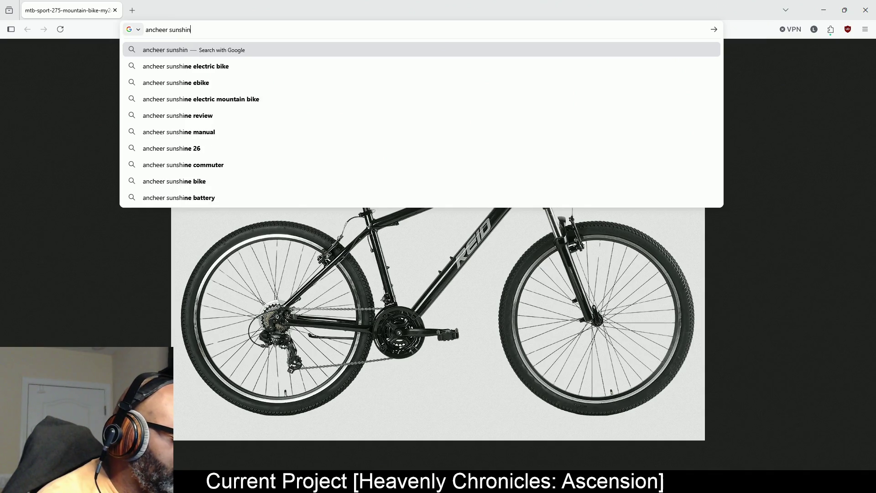
key(Return)
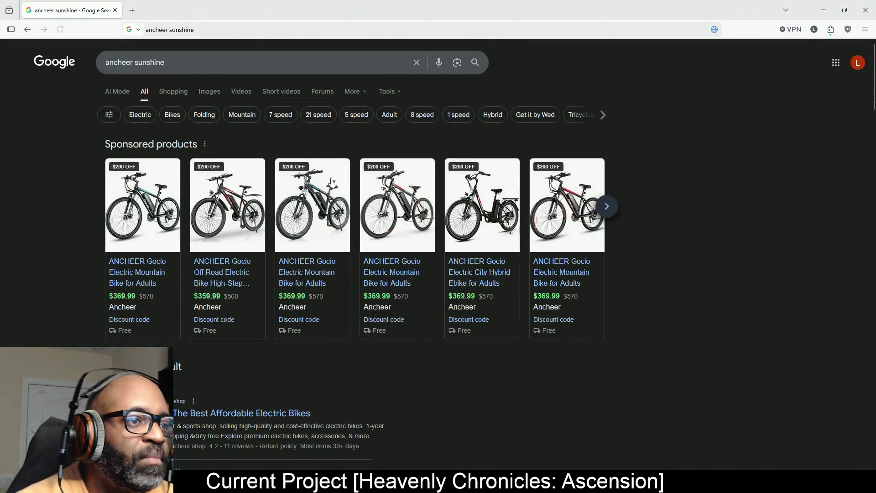
click(209, 91)
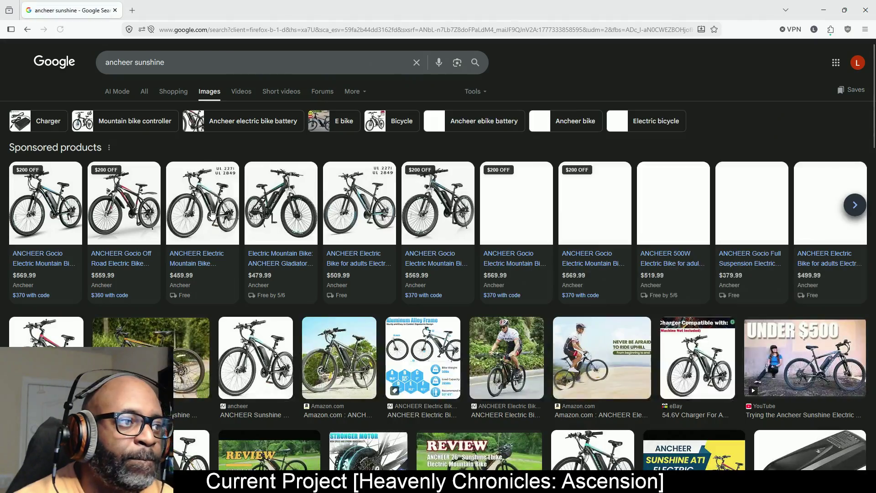
Open the ANCHEER Sunshine bike image in a new tab, view it, then close it.
click(262, 367)
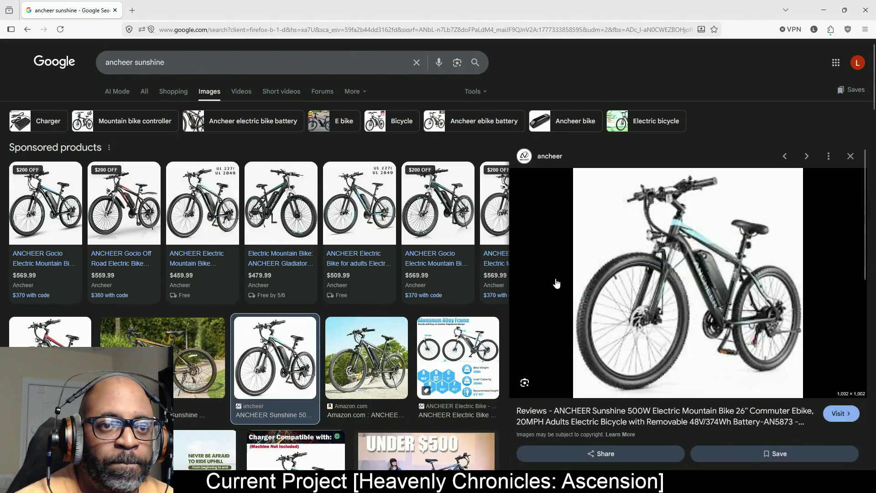
right_click(710, 267)
click(735, 140)
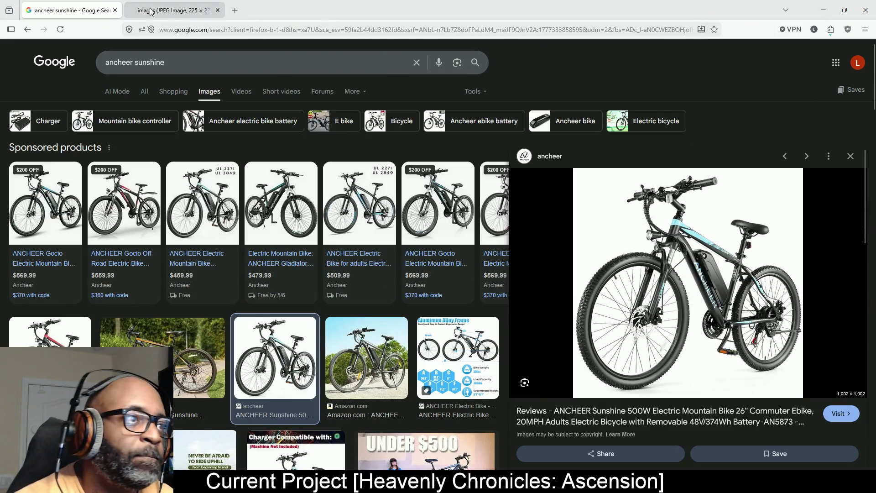
click(169, 10)
click(218, 10)
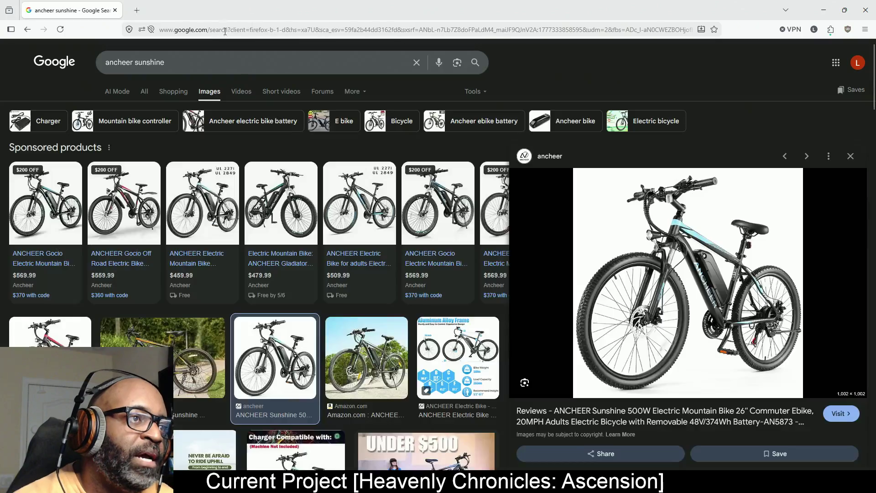
Filter the image results by size, settling on Large.
click(474, 91)
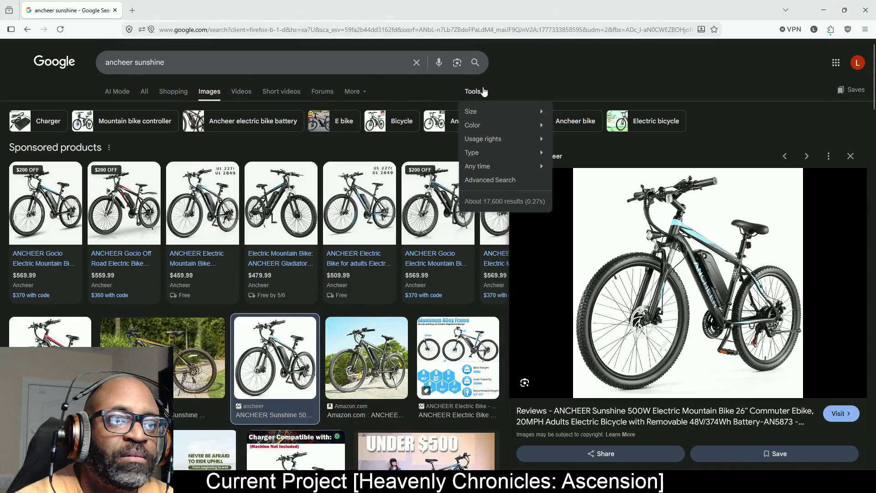
mouse_move(484, 118)
click(567, 125)
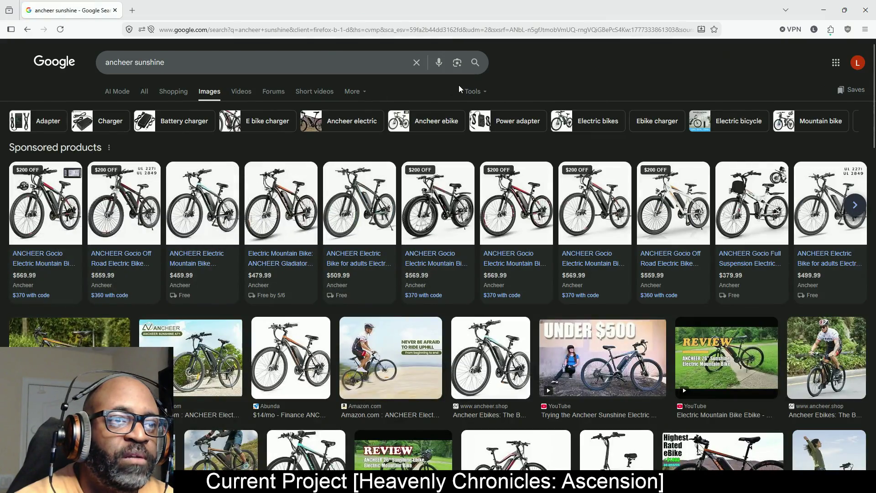
click(473, 91)
mouse_move(502, 112)
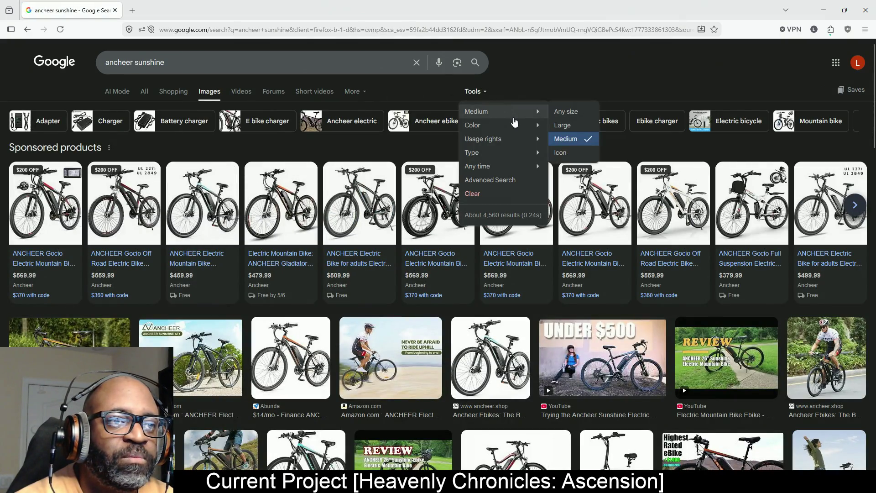
click(561, 125)
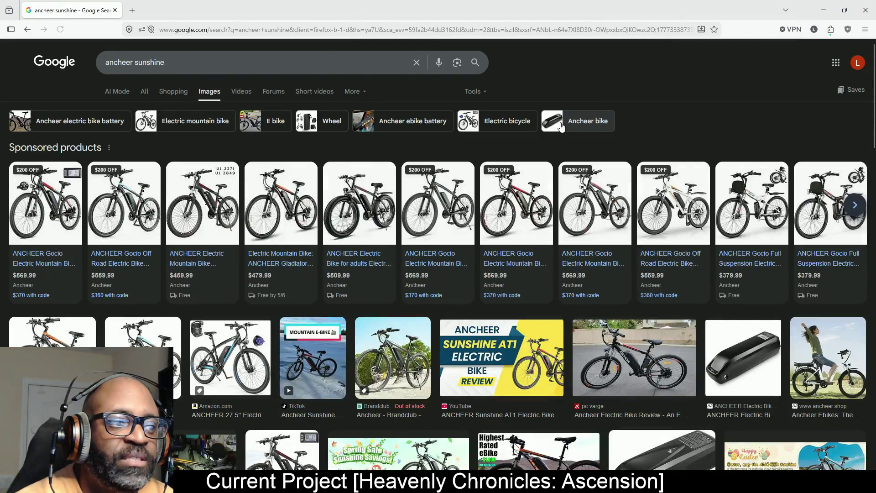
Open the Amazon electric bike image in a new tab and switch to it.
click(229, 351)
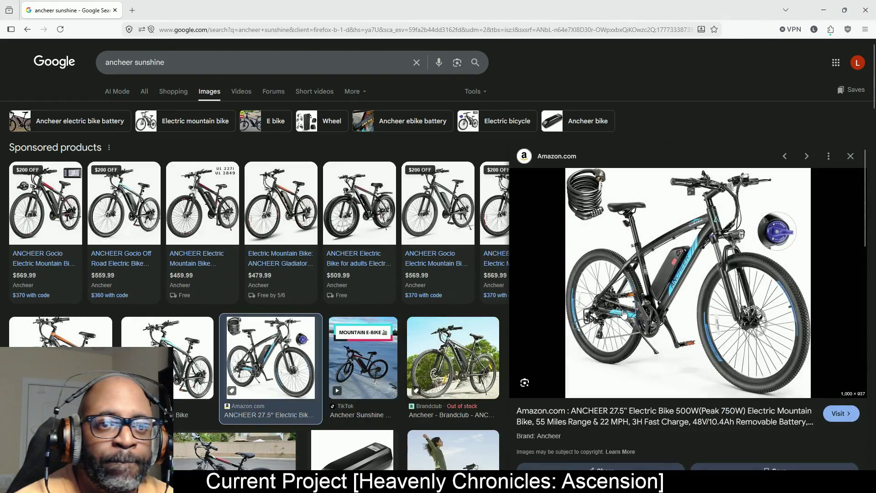
right_click(695, 274)
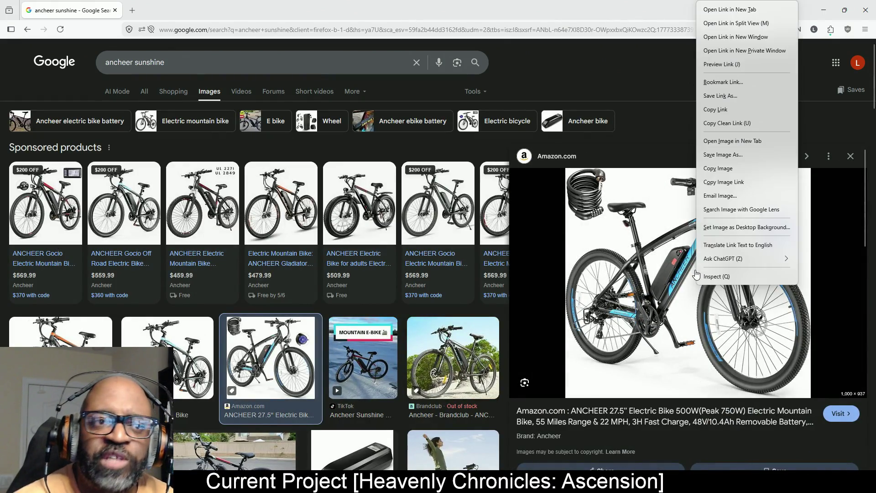
click(732, 142)
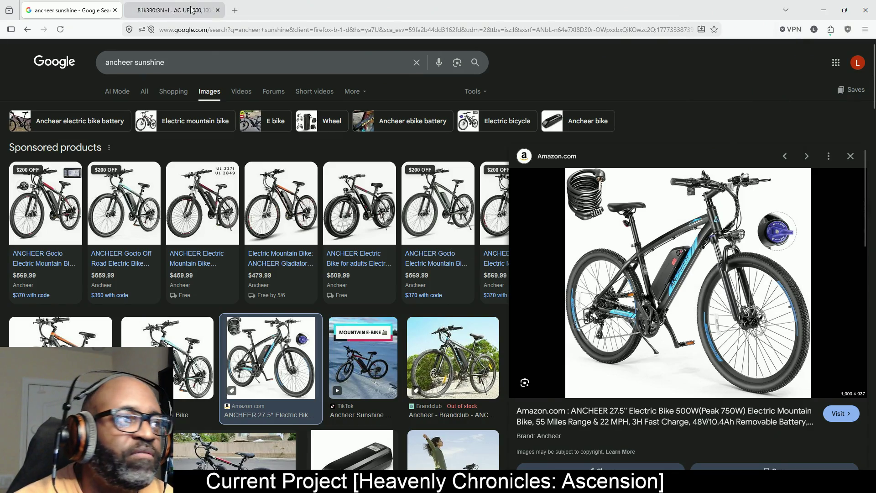
click(181, 10)
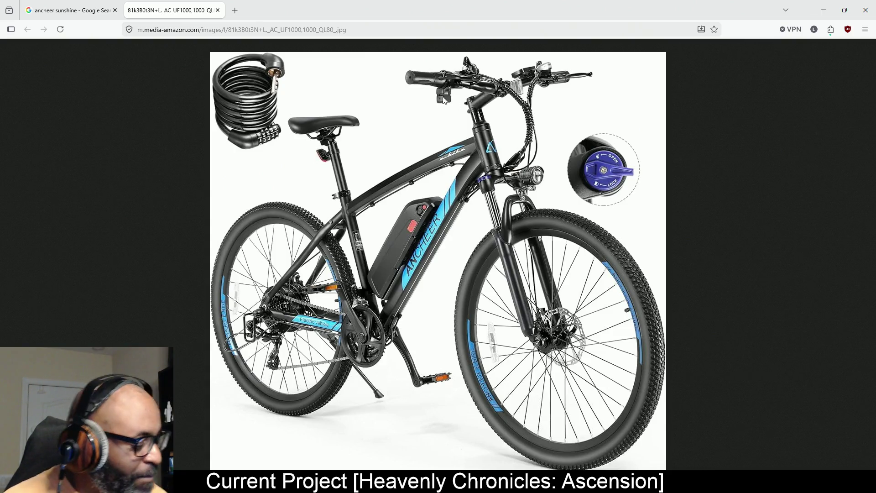
Zoom the bike photo to 500% and scroll across to the handlebar controls.
ctrl+scroll(445, 98, up, 6)
ctrl+scroll(453, 94, up, 3)
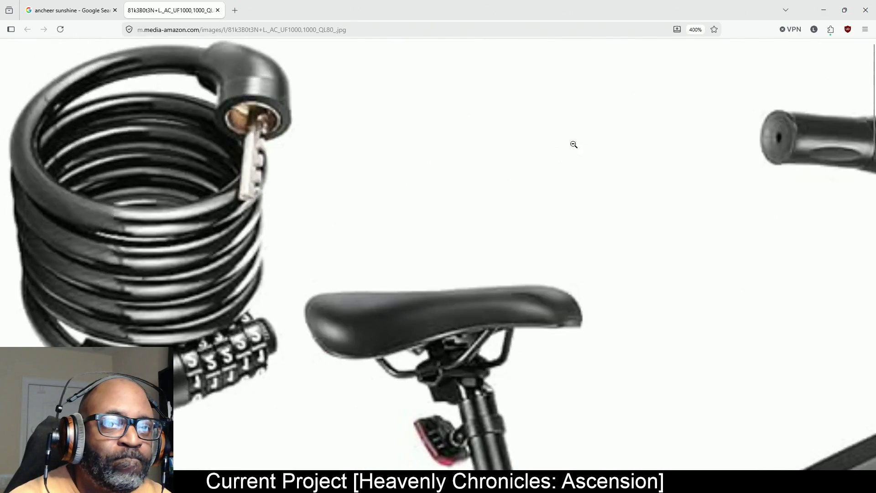
ctrl+scroll(557, 141, up, 1)
mouse_move(539, 273)
mouse_down()
mouse_move(564, 256)
mouse_move(626, 248)
mouse_up()
right_click(639, 245)
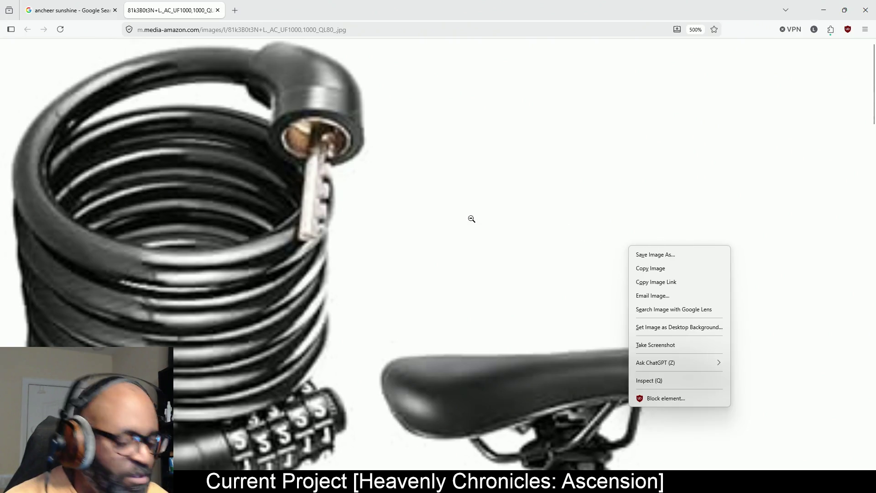
key(Down)
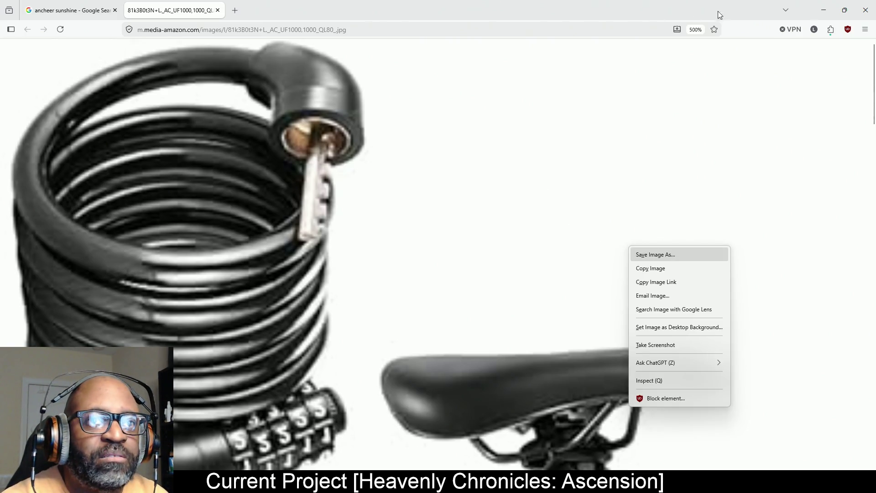
click(741, 34)
scroll(727, 191, right, 5)
scroll(690, 218, right, 10)
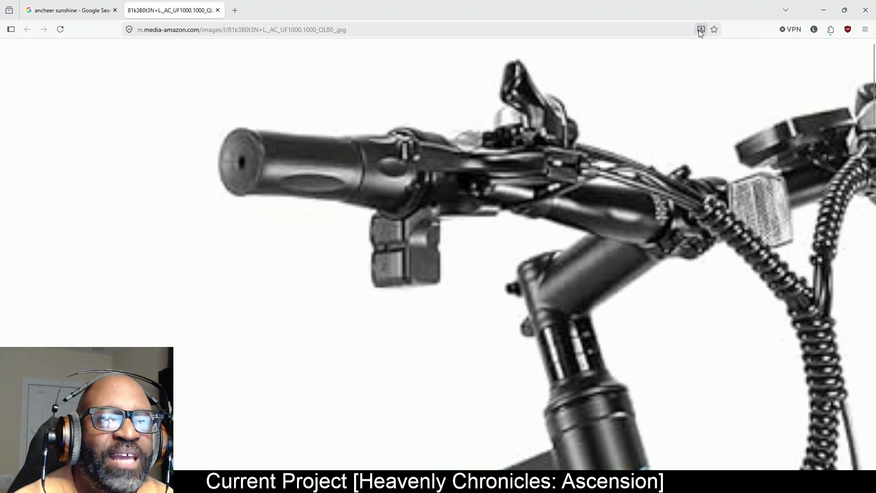
Fit the photo to the window, restore and re-maximize Firefox, then return to Unreal.
click(697, 30)
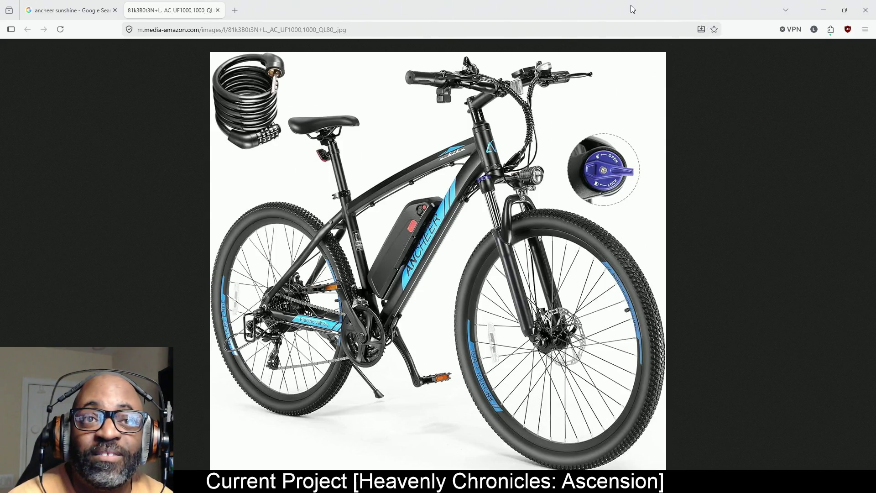
double_click(495, 7)
drag(494, 7, 495, 1)
mouse_move(844, 13)
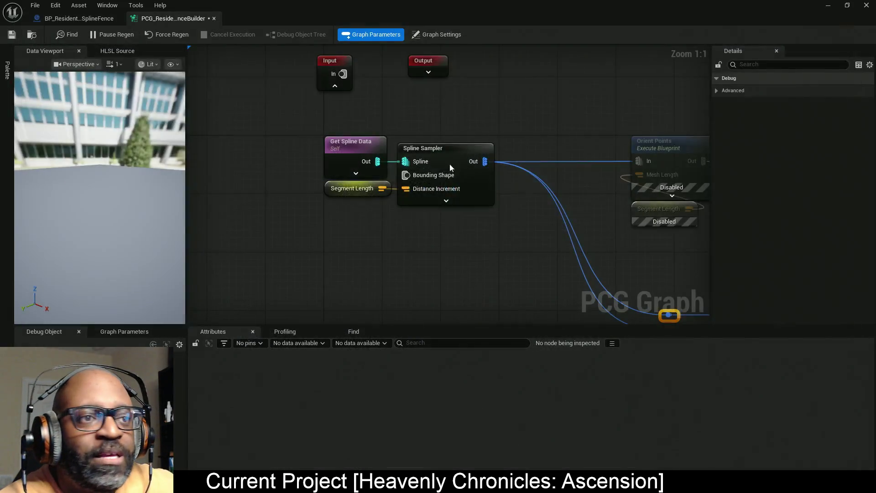
key(alt+Tab)
Box-select the Spline Sampler and Segment Length nodes in the PCG graph.
mouse_move(437, 262)
mouse_down()
mouse_move(276, 260)
mouse_move(309, 254)
mouse_up()
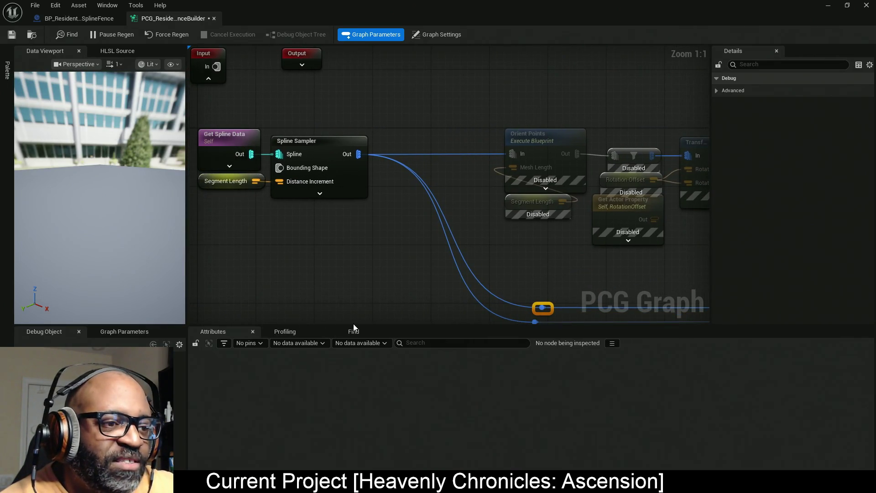
drag(417, 322, 427, 354)
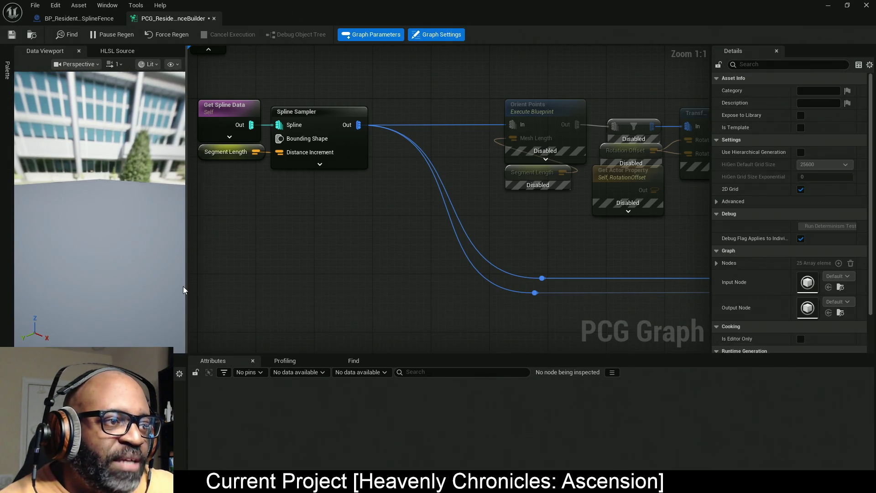
drag(184, 285, 161, 285)
mouse_move(307, 268)
mouse_down()
mouse_move(379, 268)
mouse_move(405, 278)
mouse_move(363, 283)
mouse_up()
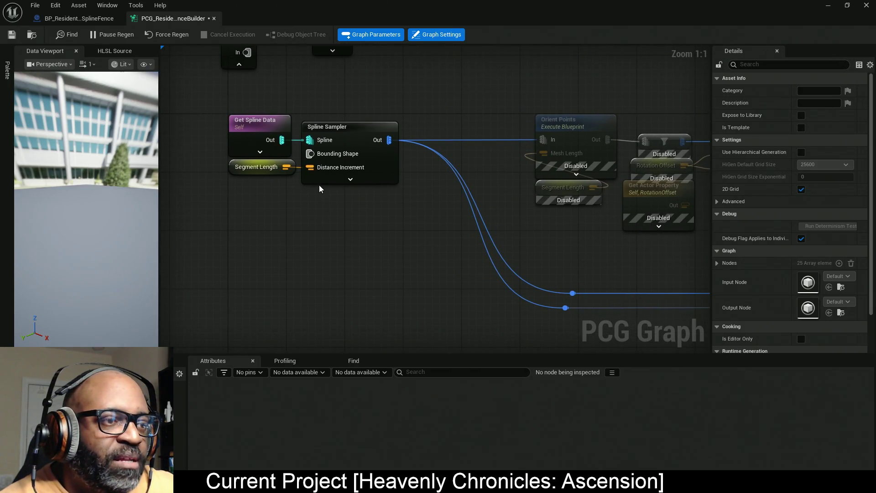
mouse_move(399, 201)
mouse_down()
mouse_move(242, 192)
mouse_move(236, 171)
mouse_up()
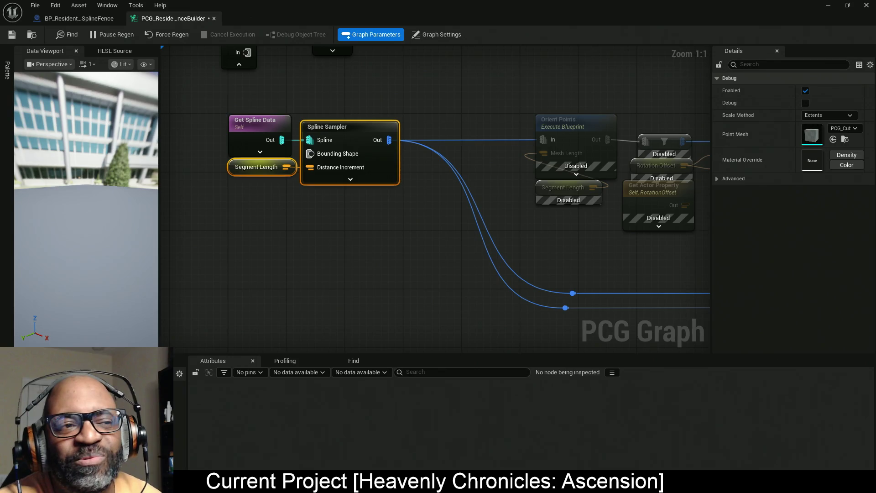
Break all links from the Spline Sampler's Out pin and collapse the Input node.
key(ctrl+z)
mouse_move(483, 251)
mouse_down()
mouse_move(423, 242)
mouse_move(522, 237)
mouse_move(507, 264)
mouse_up()
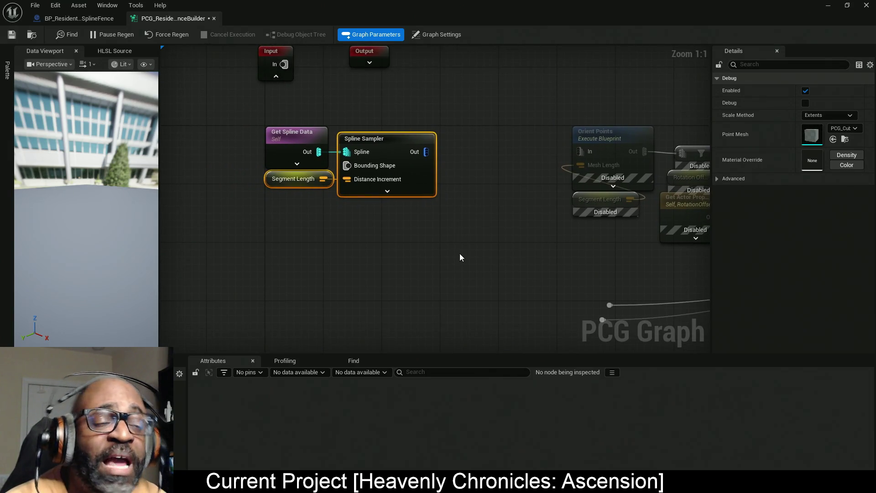
drag(456, 245, 382, 259)
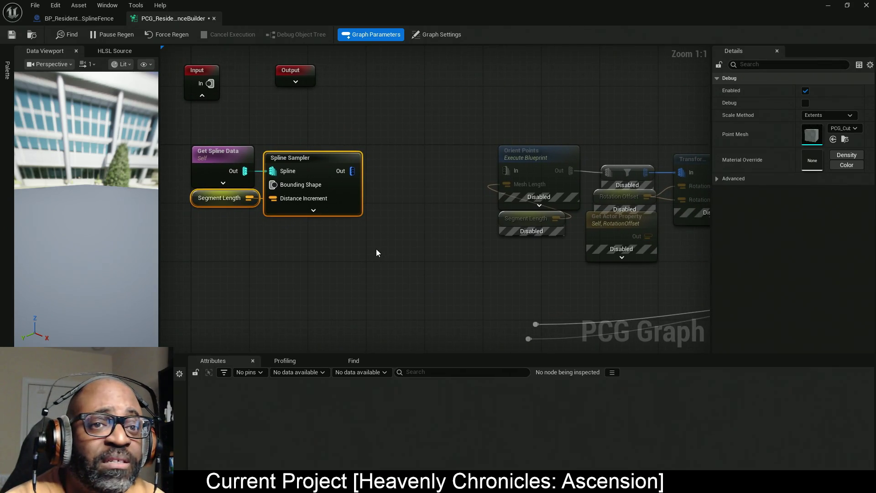
click(202, 95)
mouse_move(423, 176)
mouse_down()
mouse_move(446, 190)
mouse_move(435, 196)
mouse_up()
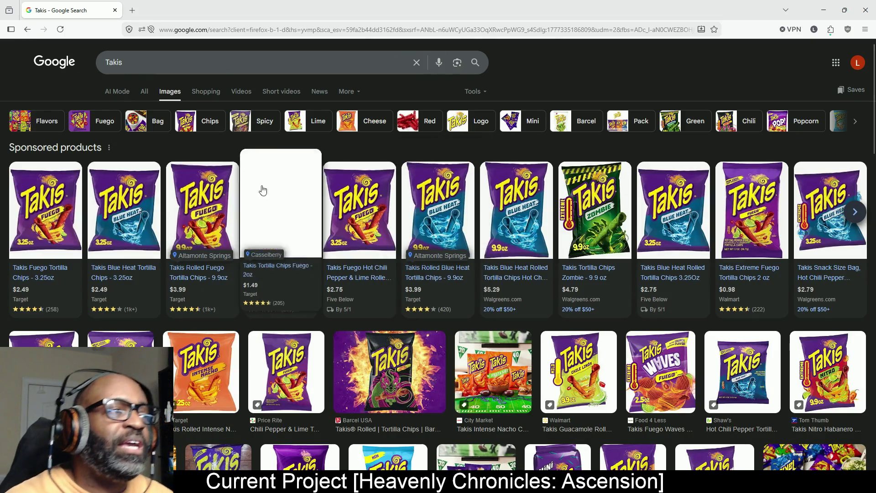
Drag the Firefox window aside to reveal the Unreal PCG graph.
mouse_move(444, 12)
mouse_down()
mouse_move(28, 97)
mouse_move(13, 153)
mouse_move(0, 147)
mouse_up()
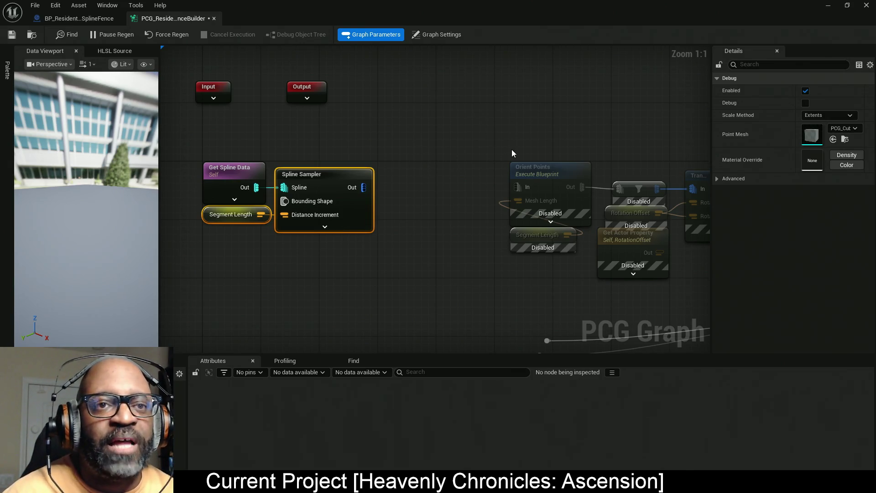
Resize the Data Viewport splitter, recentre the spline nodes, and save the graph with Ctrl+S.
mouse_move(464, 151)
mouse_down()
mouse_move(416, 157)
mouse_move(359, 244)
mouse_move(404, 229)
mouse_up()
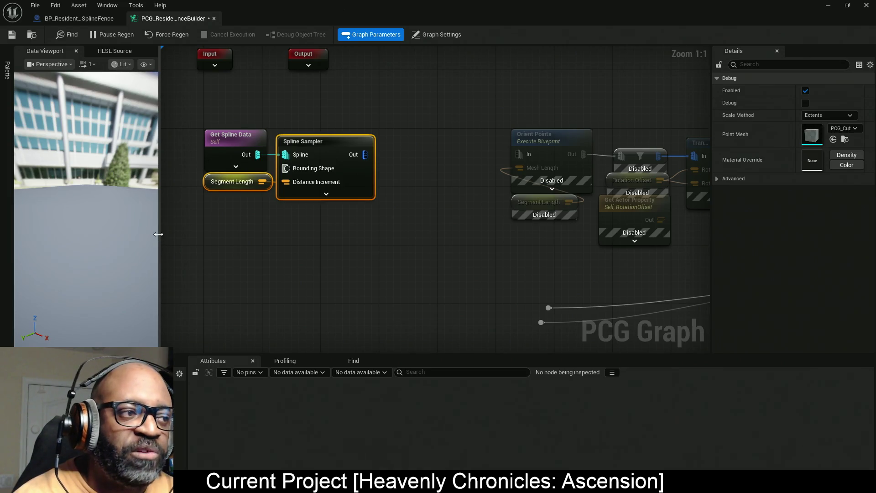
drag(163, 235, 230, 237)
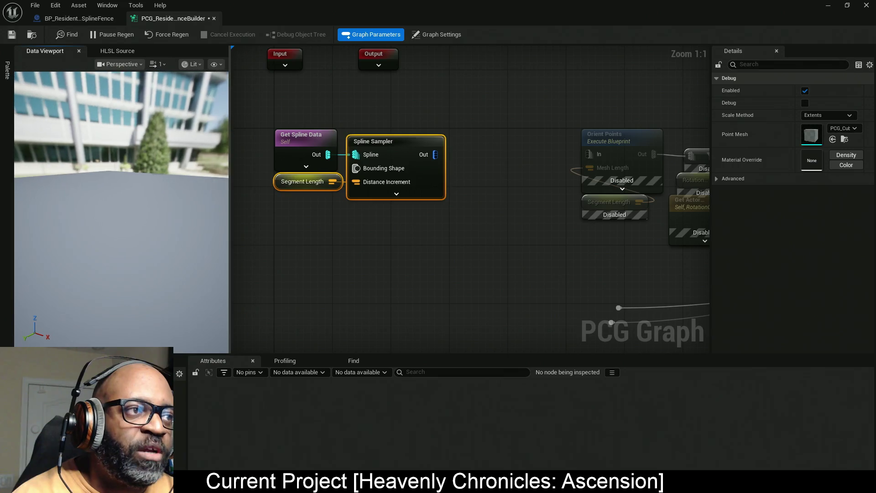
mouse_move(231, 78)
mouse_down()
mouse_move(264, 78)
mouse_move(238, 78)
mouse_up()
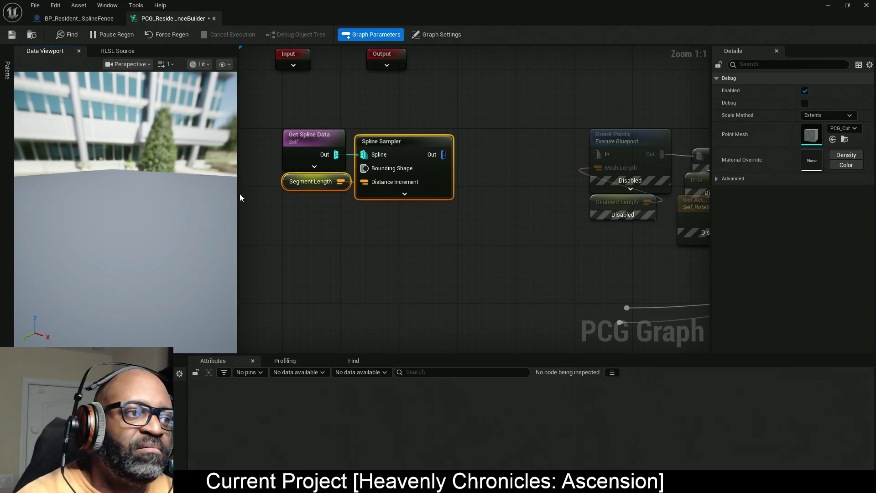
drag(238, 200, 220, 204)
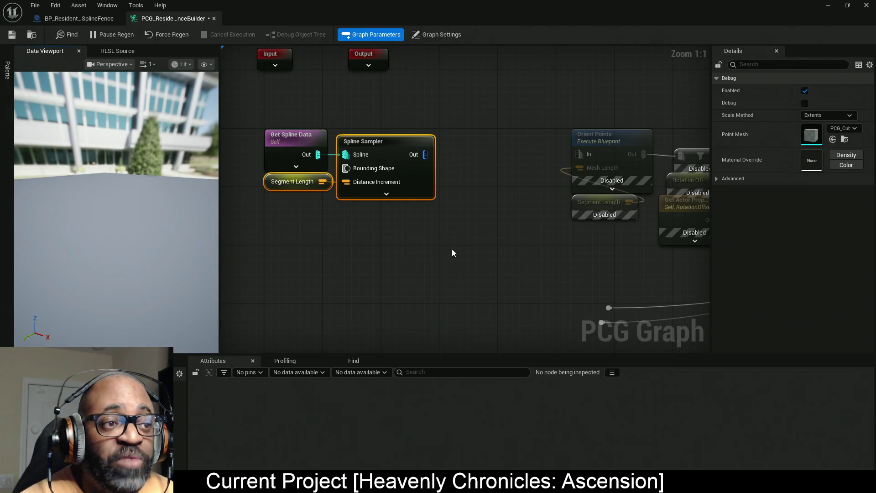
mouse_move(445, 227)
mouse_down()
mouse_move(421, 221)
mouse_move(435, 232)
mouse_up()
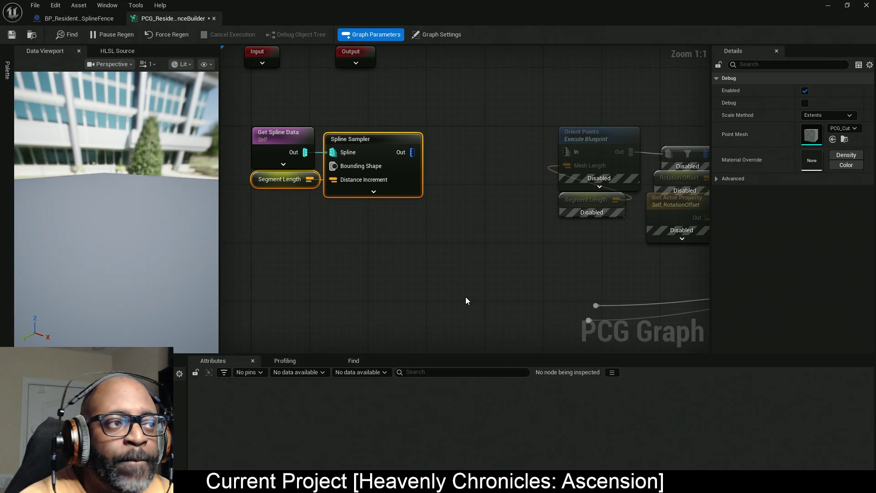
key(ctrl+s)
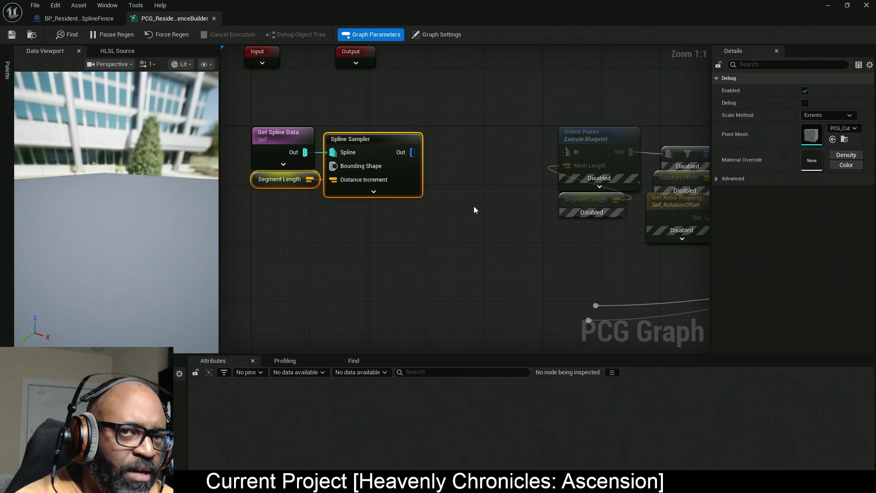
click(107, 5)
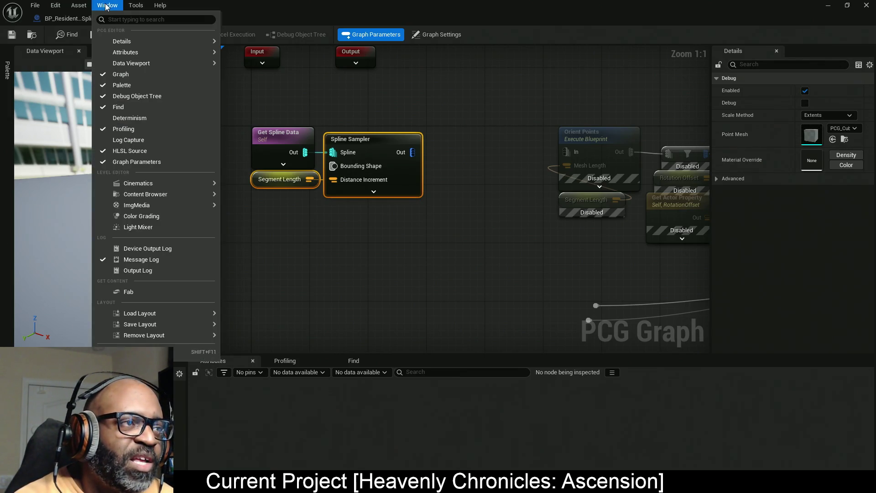
Undock the Palette from its sidebar and drag its tab to the right side.
click(428, 286)
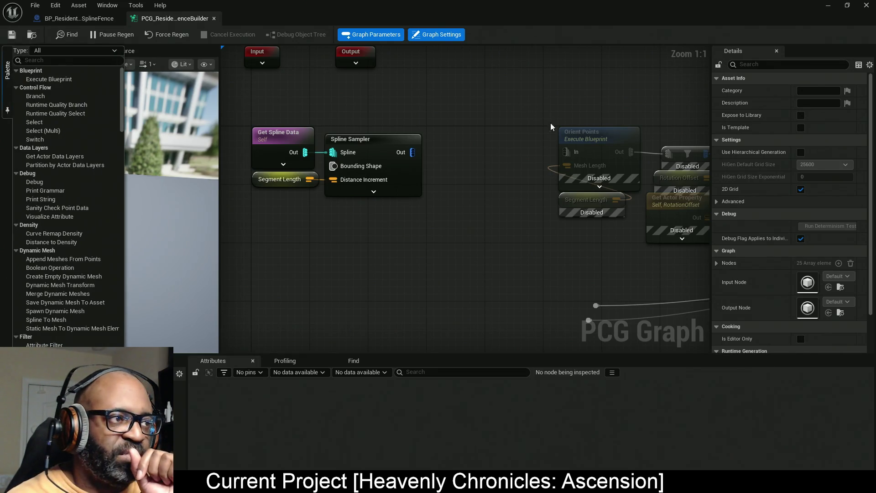
click(6, 86)
click(8, 87)
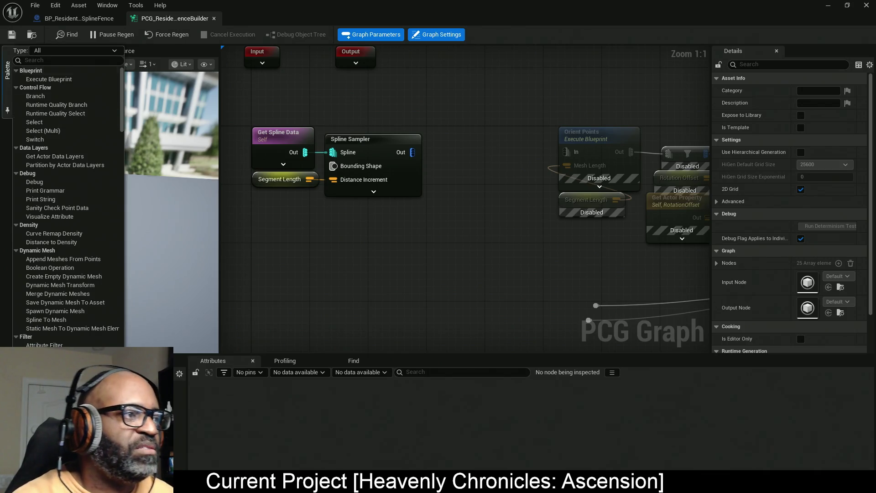
right_click(8, 71)
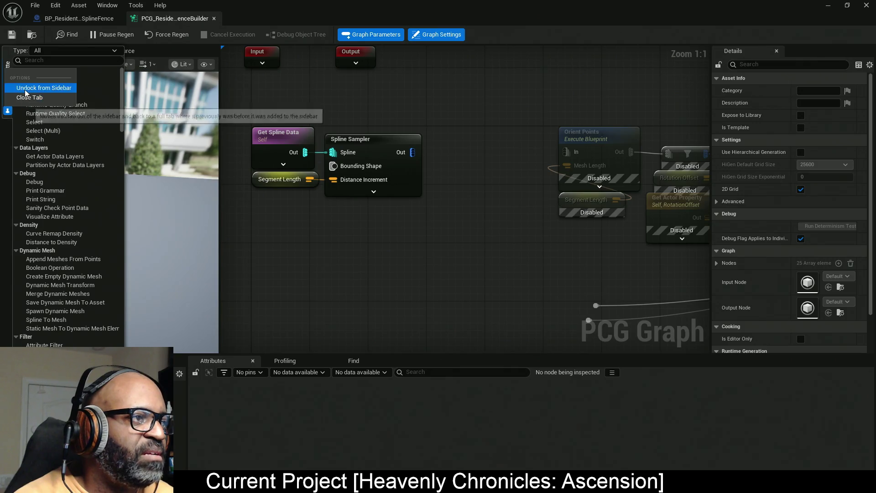
click(25, 89)
mouse_move(45, 51)
mouse_down()
mouse_move(730, 60)
mouse_move(836, 56)
mouse_move(830, 51)
mouse_up()
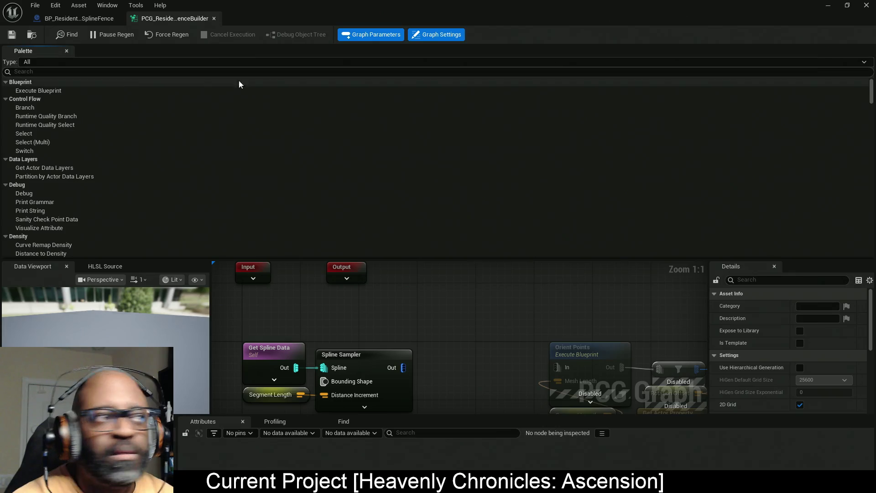
mouse_move(23, 51)
mouse_down()
mouse_move(548, 78)
mouse_move(805, 64)
mouse_move(806, 54)
mouse_up()
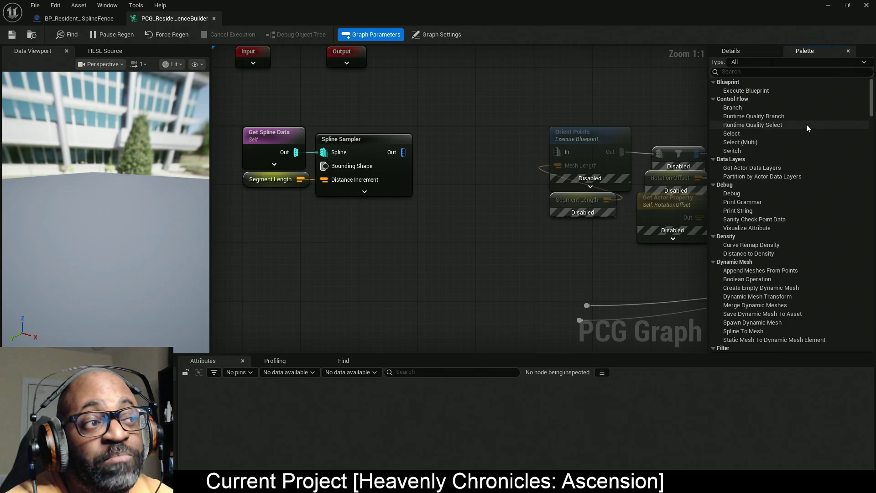
Dock both the Palette and Details panels to the sidebar as collapsible tabs.
right_click(811, 50)
click(824, 79)
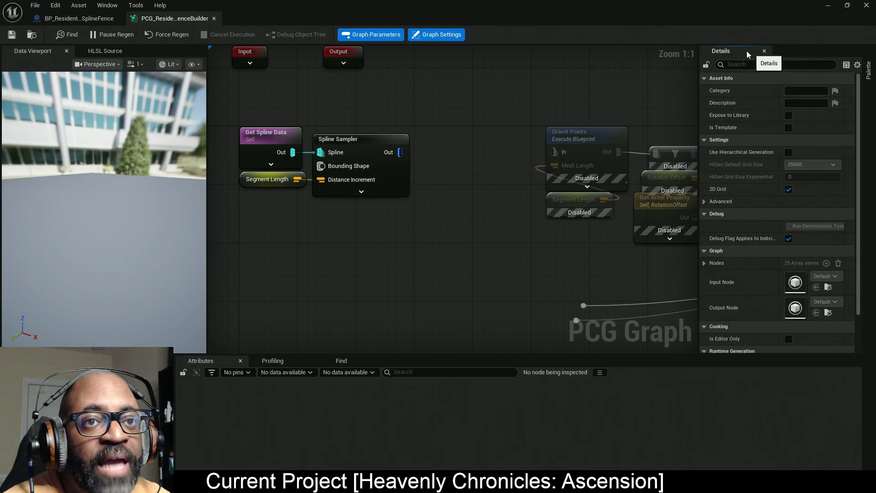
right_click(734, 52)
click(753, 81)
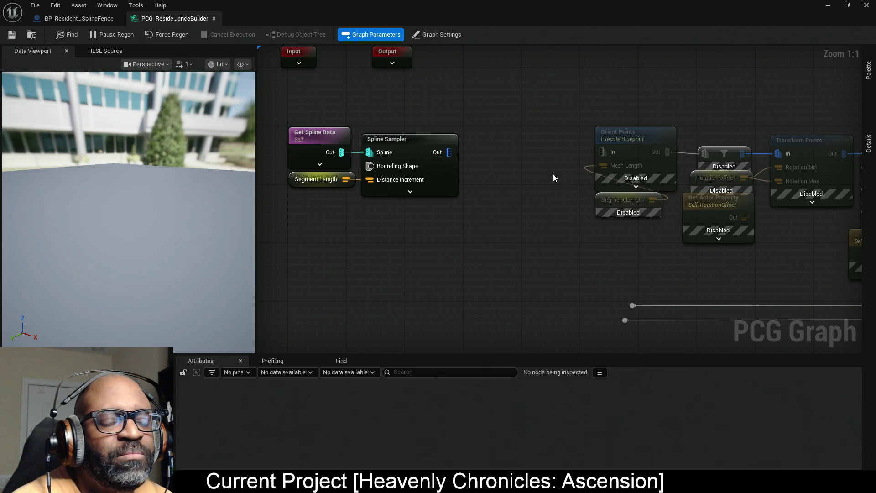
Nudge Orient Points and Segment Length slightly, then select the Spline Sampler.
drag(545, 109, 647, 272)
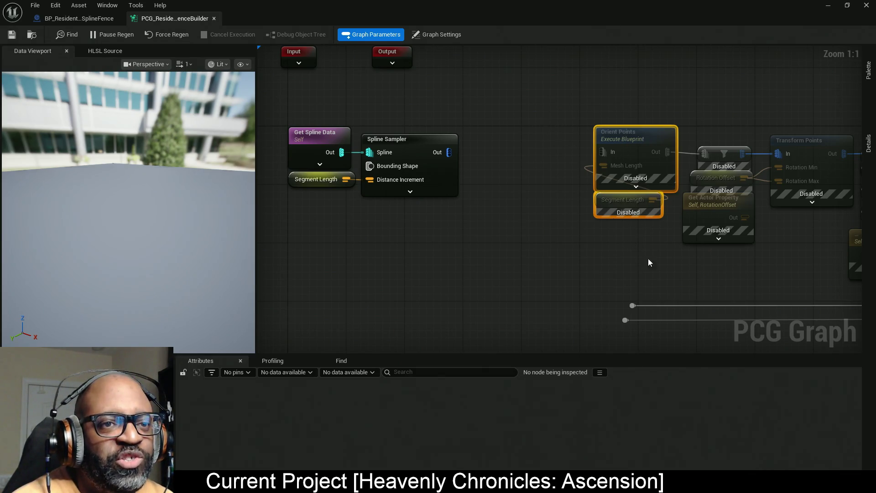
drag(549, 144, 554, 149)
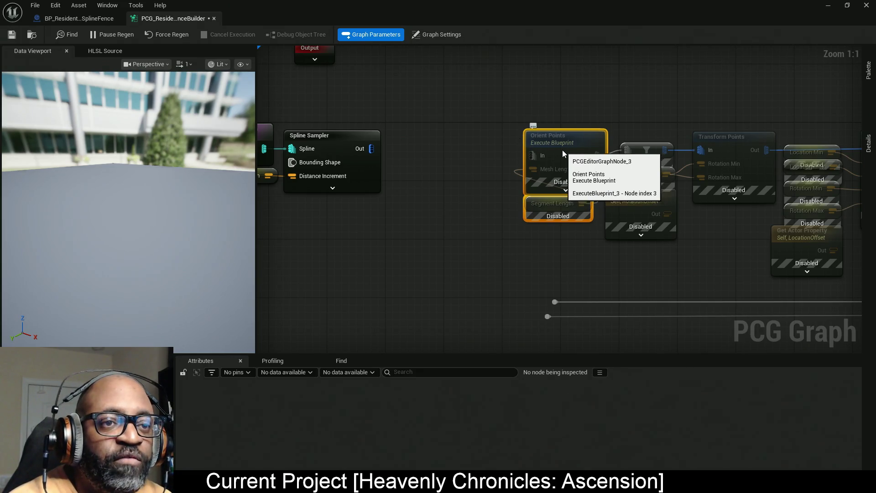
drag(562, 150, 563, 144)
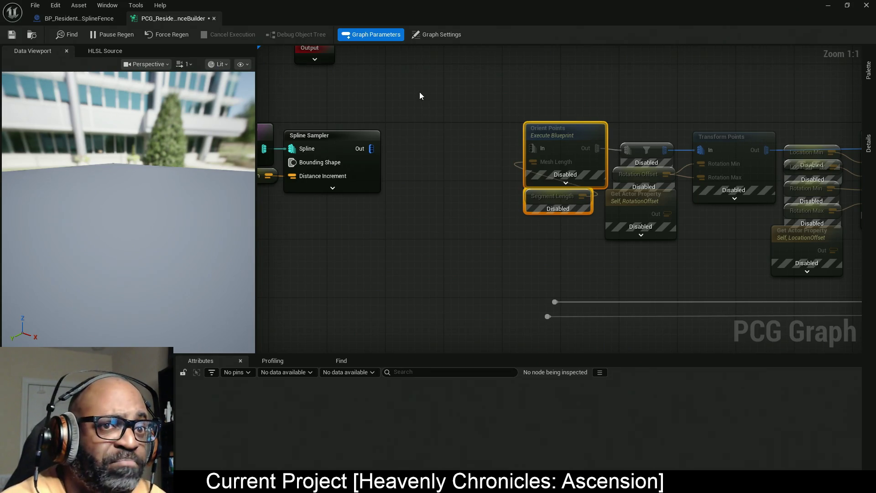
mouse_move(423, 94)
mouse_down()
mouse_move(350, 305)
mouse_move(347, 274)
mouse_move(449, 274)
mouse_up()
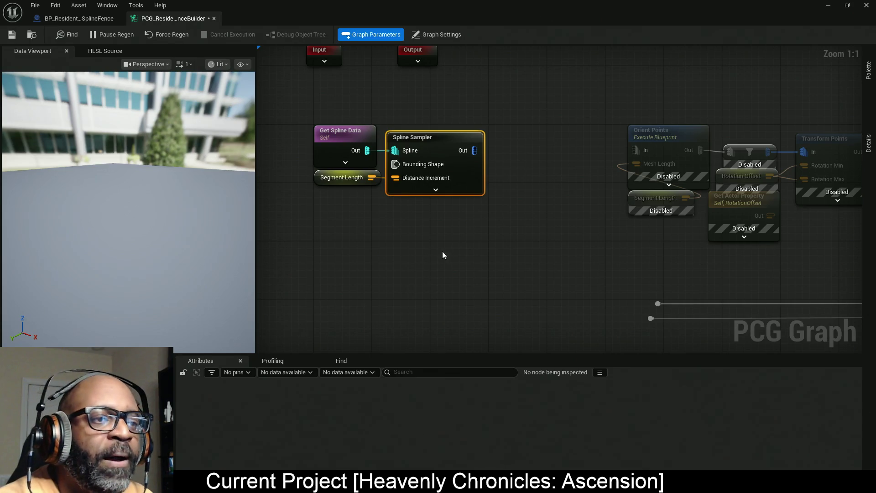
drag(483, 273, 459, 264)
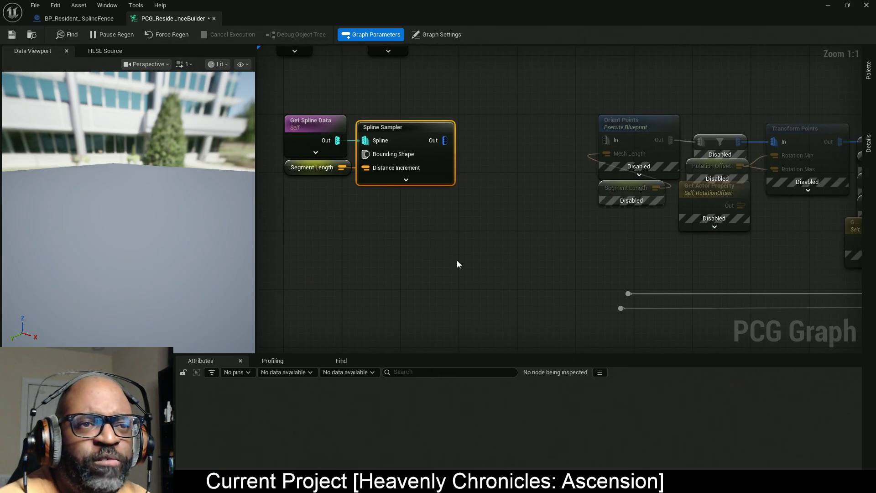
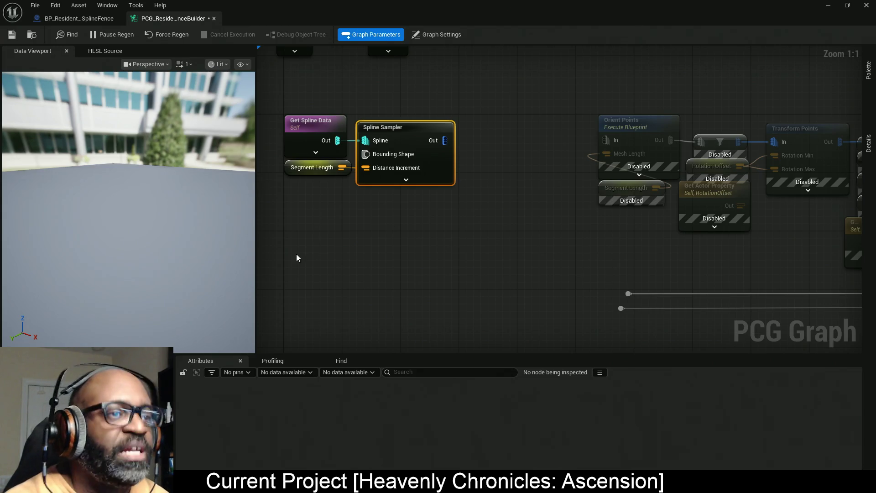
Pan the PCG graph to the Input/Output nodes and open the Palette drawer on the right.
drag(438, 254, 444, 279)
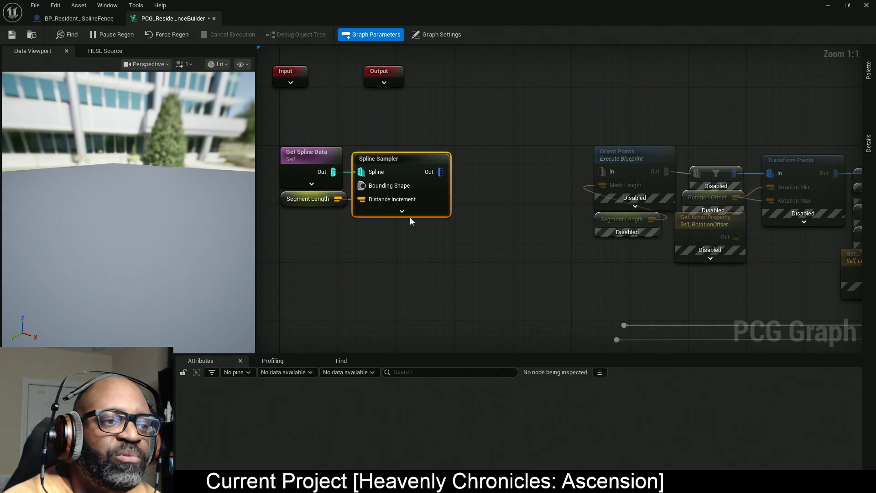
click(405, 134)
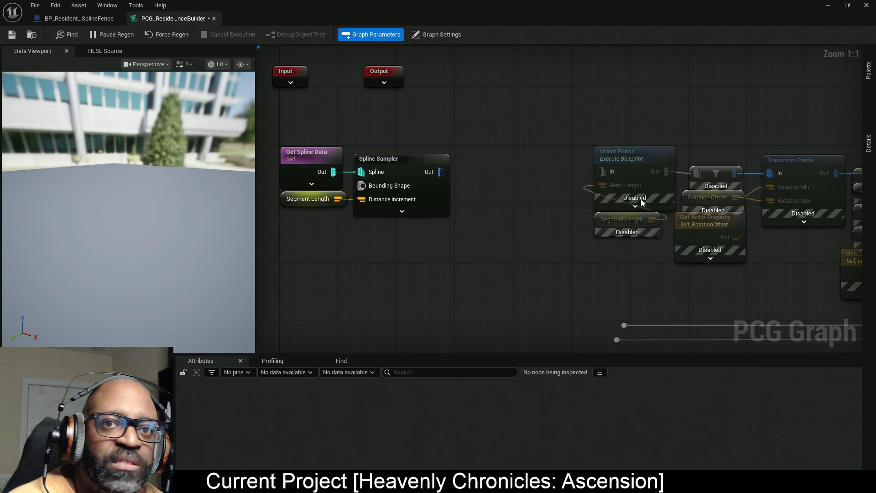
click(868, 112)
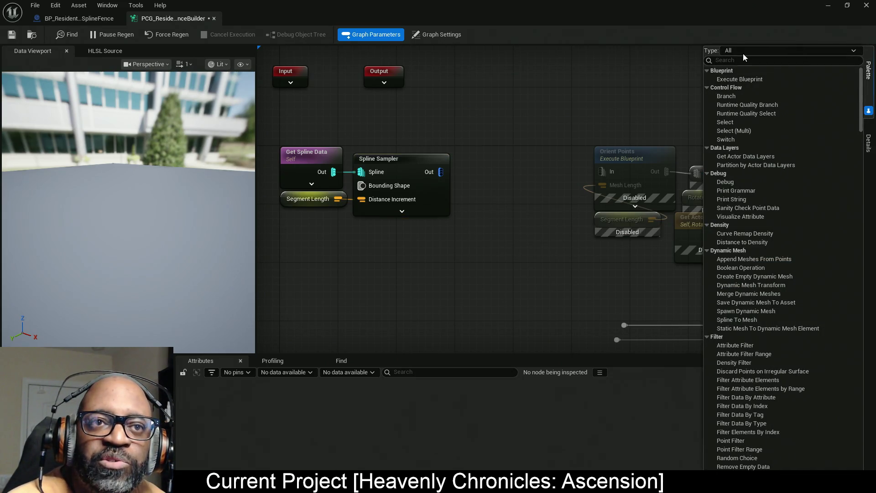
Enable the Type filter in the Palette and search for 'spline' to list spline nodes.
click(732, 52)
click(712, 62)
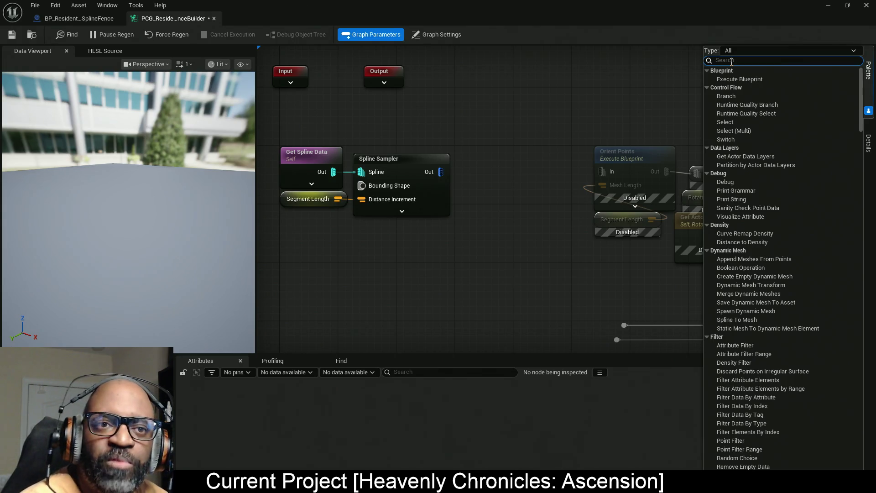
text(spli)
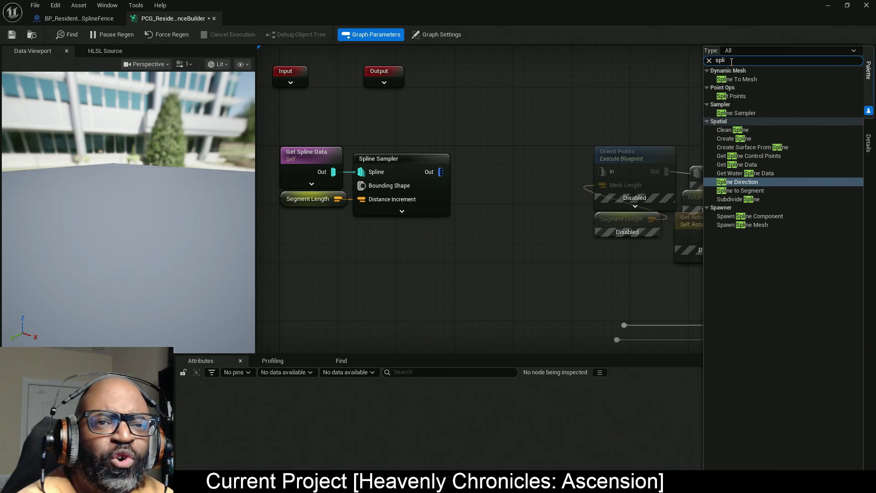
text(ne)
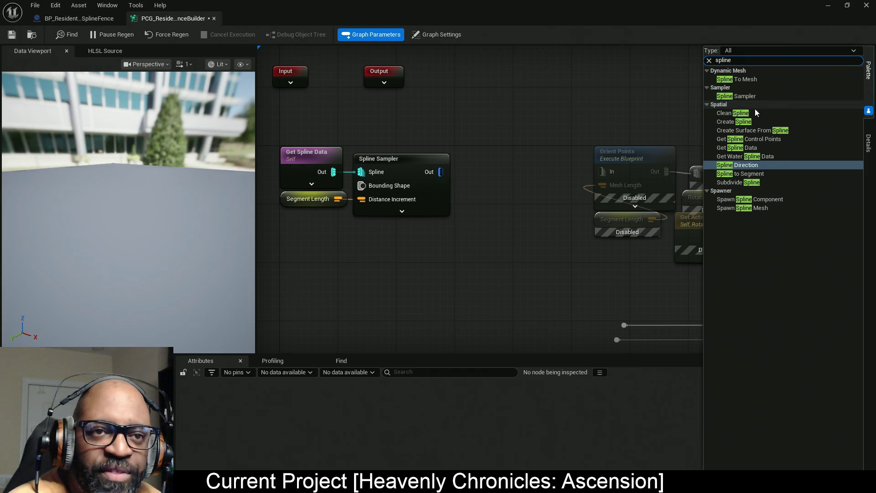
drag(556, 236, 537, 193)
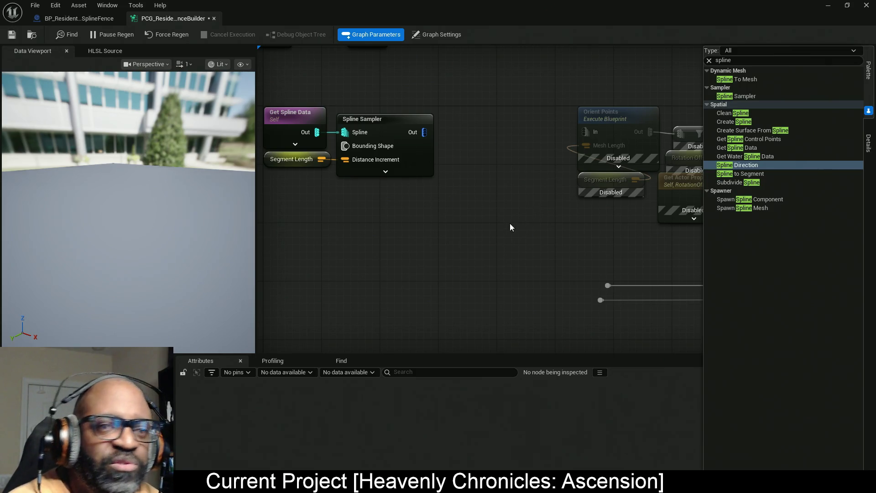
drag(497, 233, 554, 240)
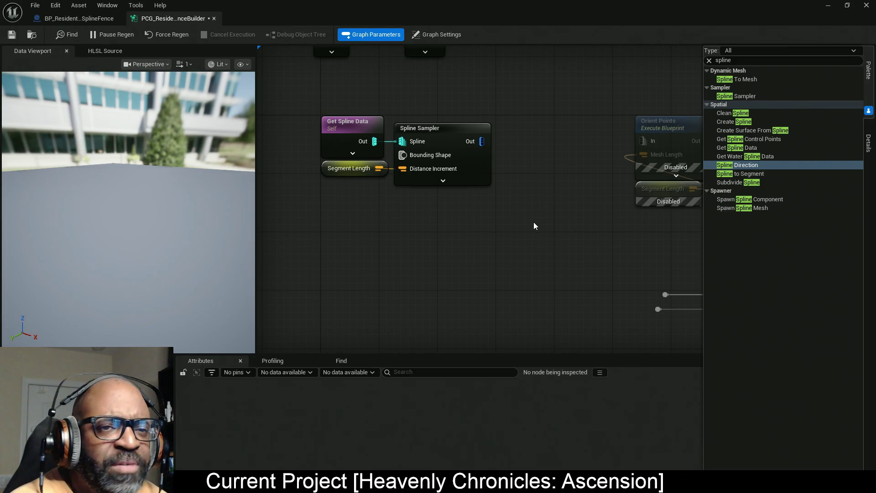
drag(515, 225, 486, 226)
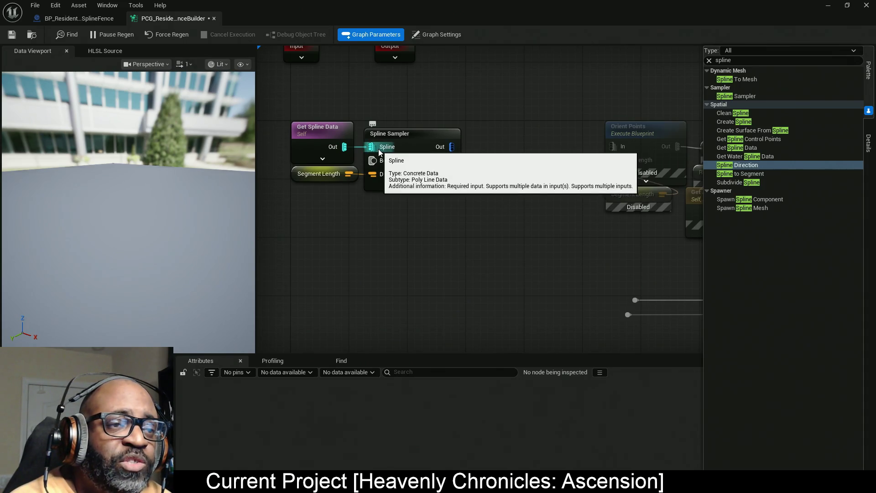
mouse_move(572, 215)
mouse_down()
mouse_move(529, 214)
mouse_move(518, 201)
mouse_move(565, 205)
mouse_move(545, 205)
mouse_up()
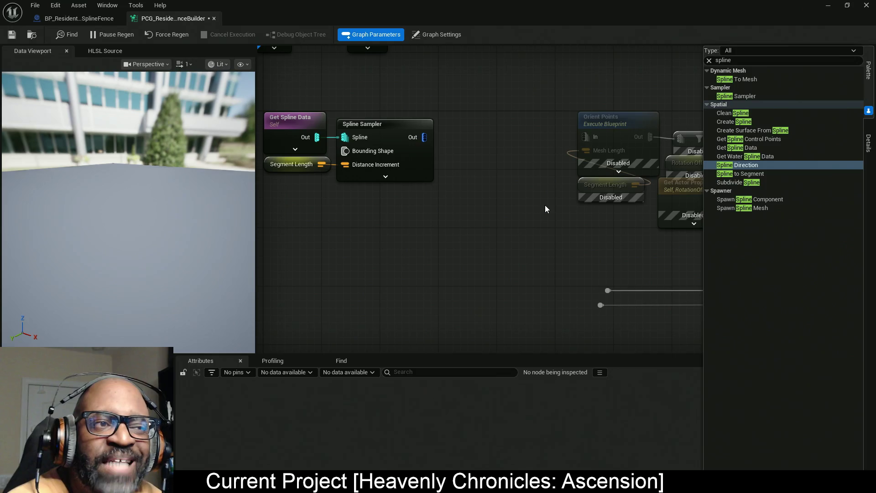
drag(477, 242, 582, 271)
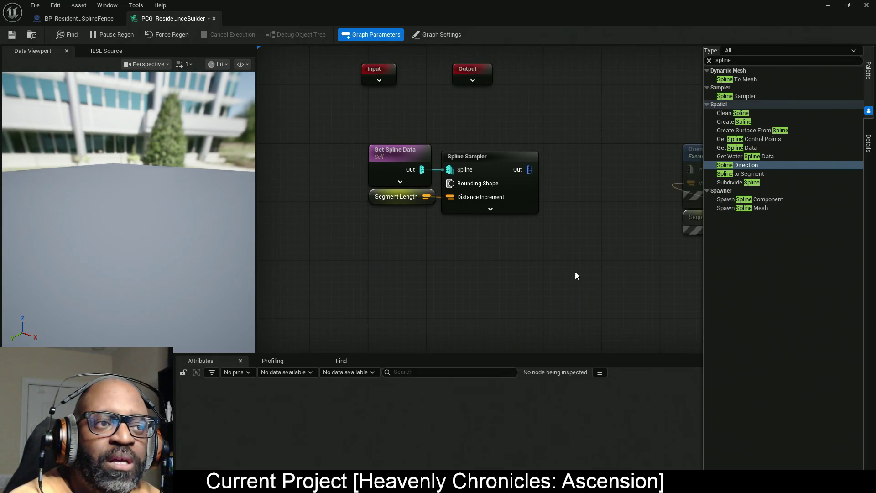
scroll(522, 251, down, 5)
scroll(525, 248, up, 2)
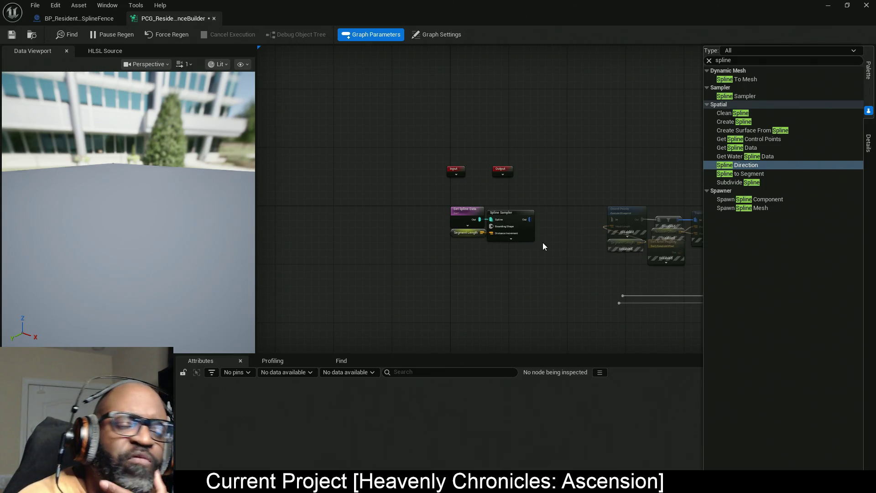
mouse_move(528, 252)
mouse_down()
mouse_move(440, 244)
mouse_move(422, 221)
mouse_up()
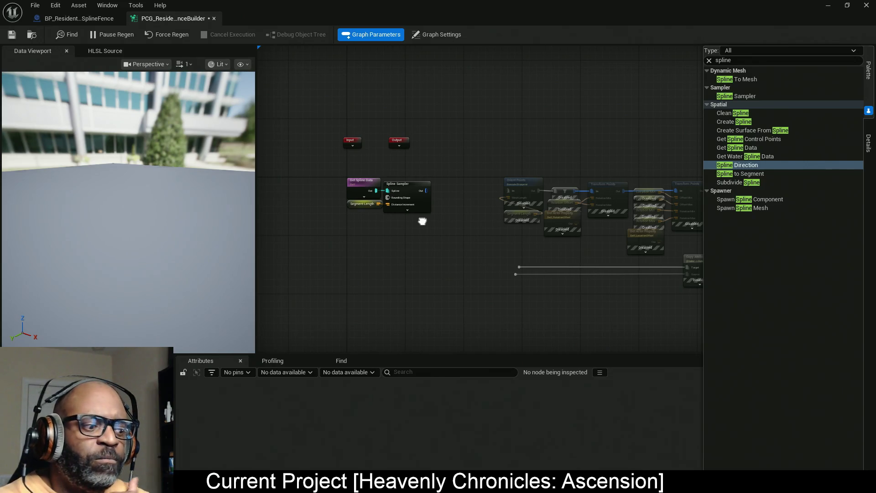
drag(422, 222, 422, 221)
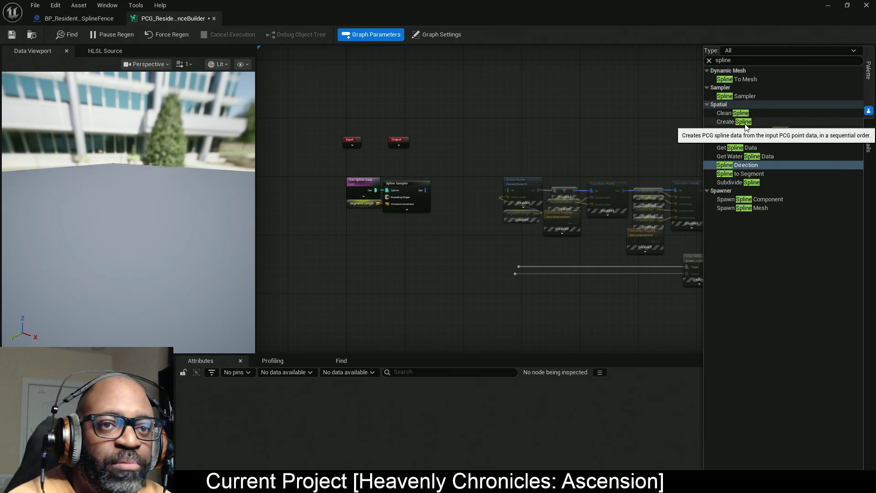
Zoom in and marquee-select Get Spline Data, Segment Length and Spline Sampler.
drag(563, 212, 537, 190)
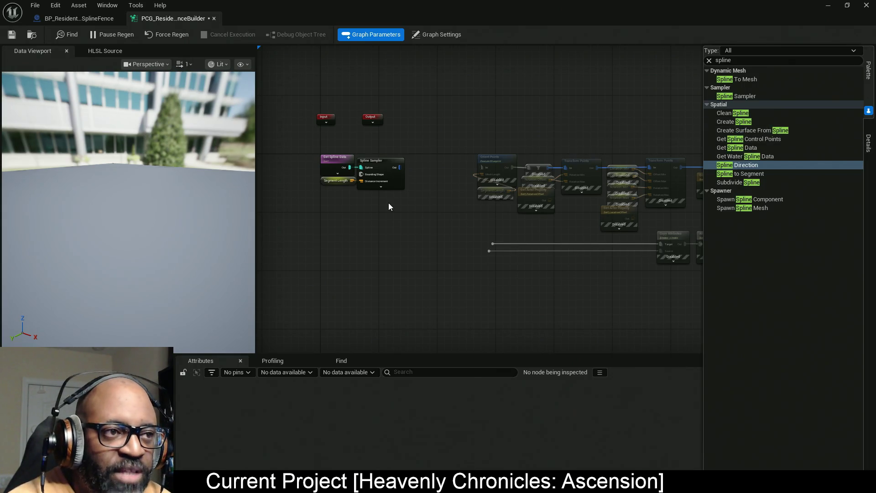
scroll(340, 209, up, 4)
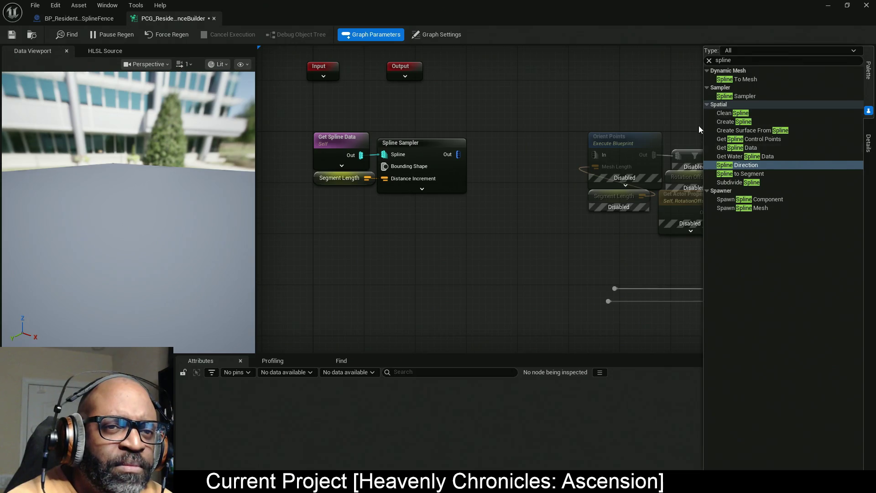
mouse_move(454, 141)
mouse_down()
mouse_move(385, 297)
mouse_move(356, 274)
mouse_up()
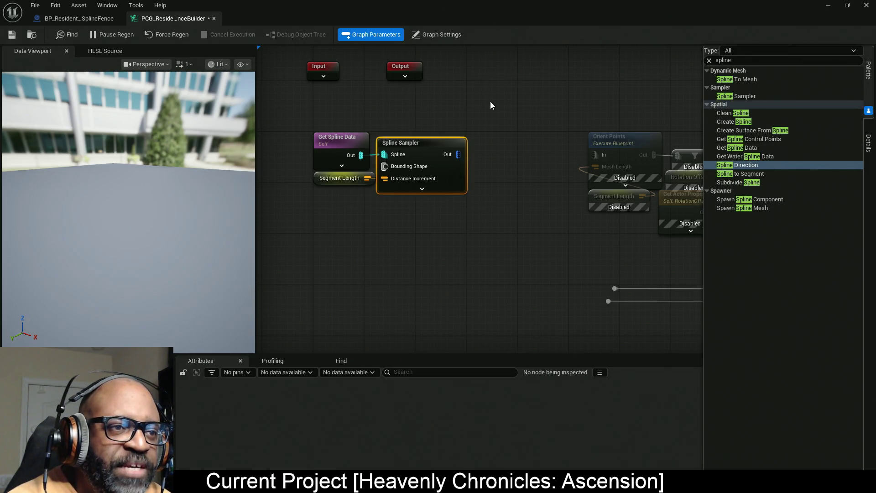
mouse_move(495, 103)
mouse_down()
mouse_move(433, 245)
mouse_move(447, 244)
mouse_up()
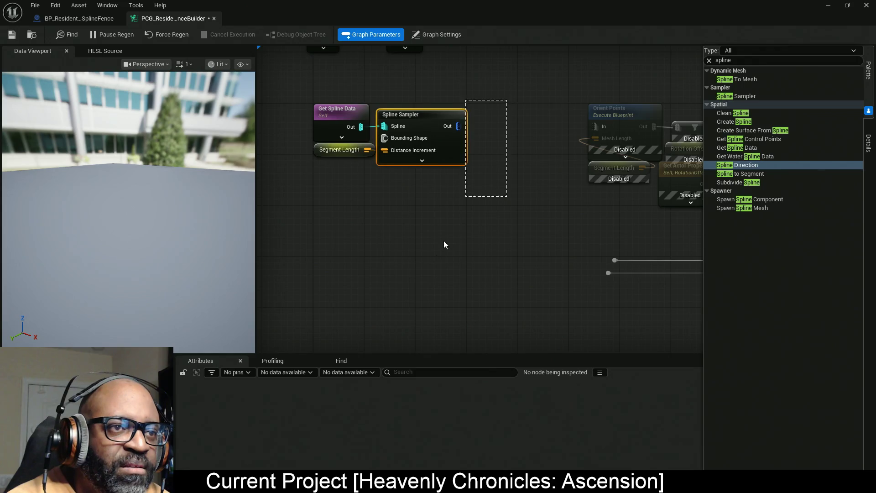
click(869, 154)
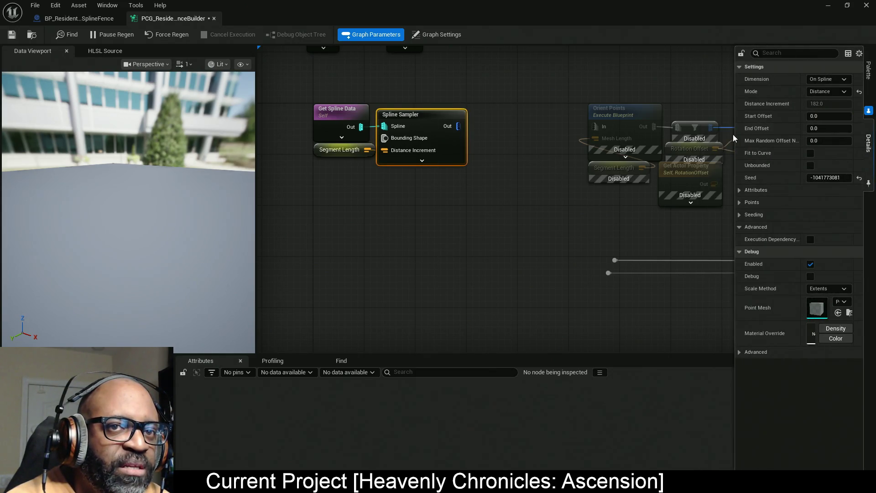
drag(736, 137, 643, 137)
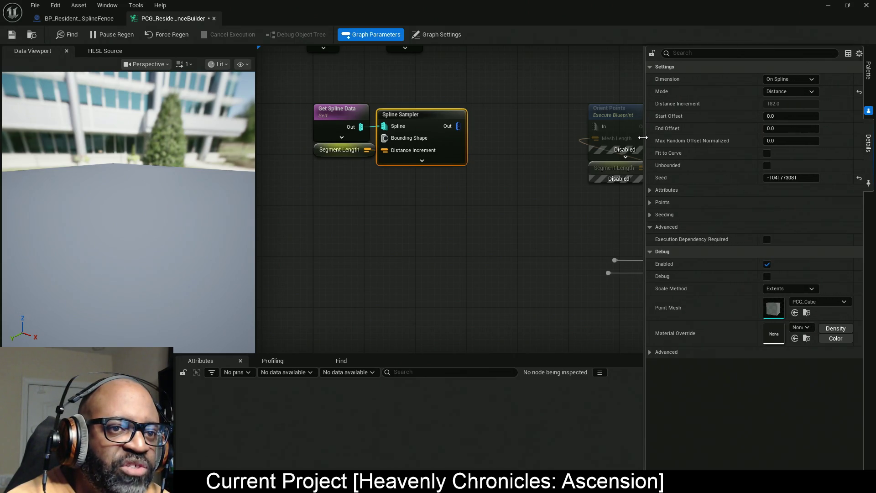
click(650, 215)
click(649, 203)
click(653, 191)
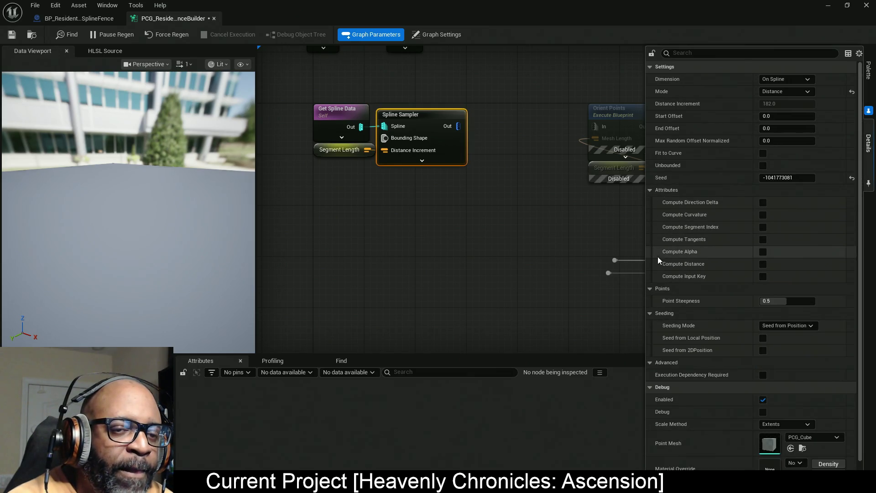
scroll(730, 306, down, 1)
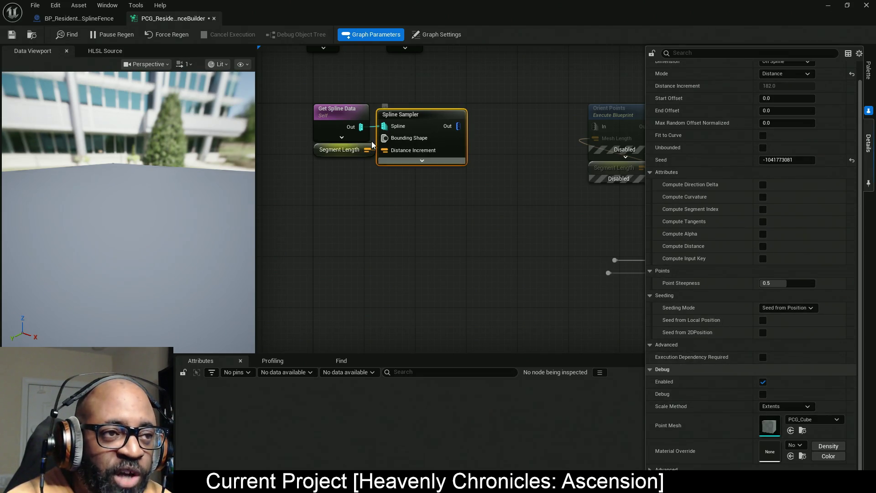
drag(508, 232, 487, 246)
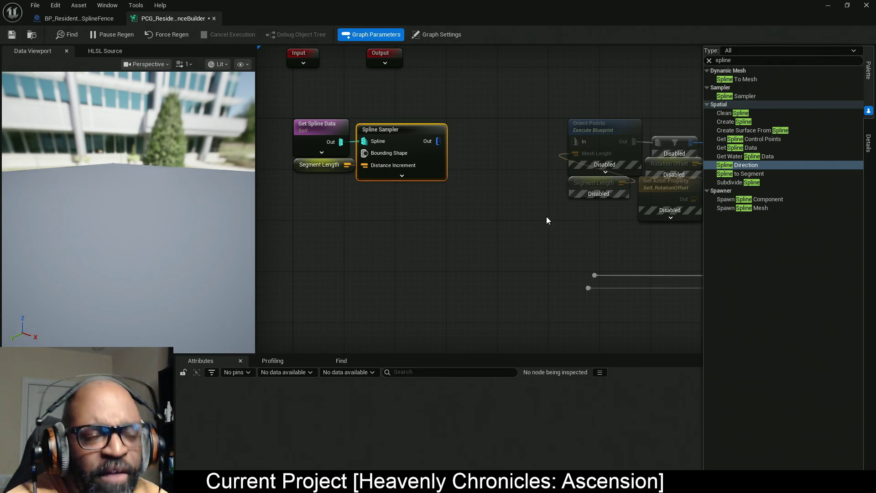
drag(510, 224, 547, 241)
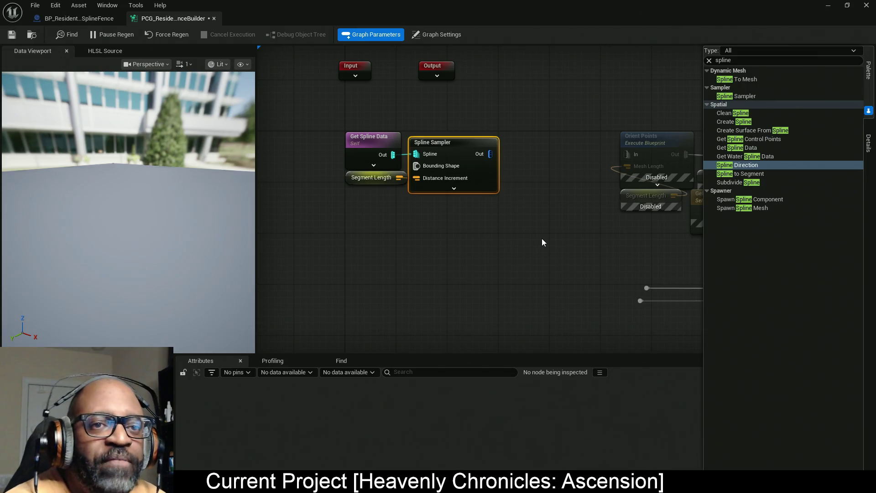
drag(542, 242, 504, 233)
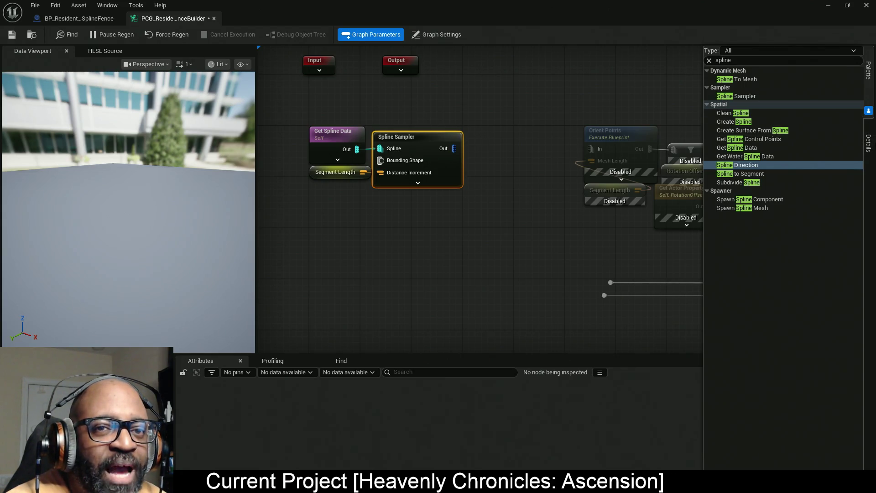
click(868, 143)
click(341, 155)
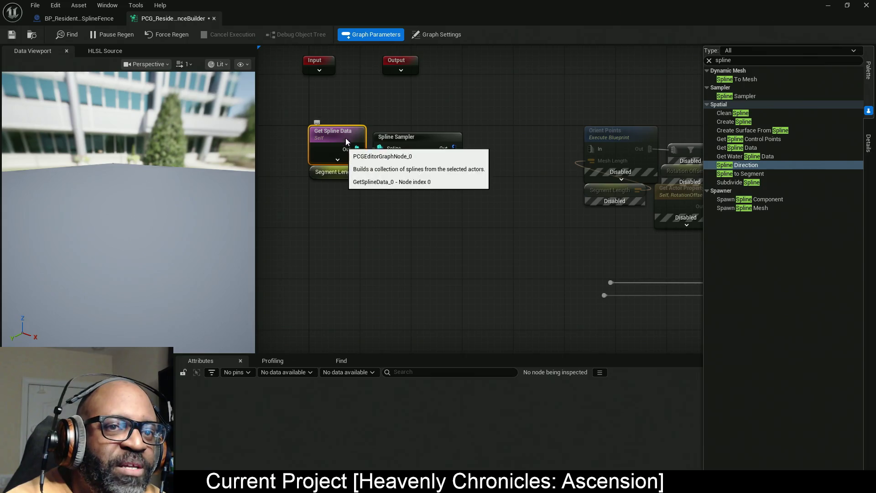
click(869, 143)
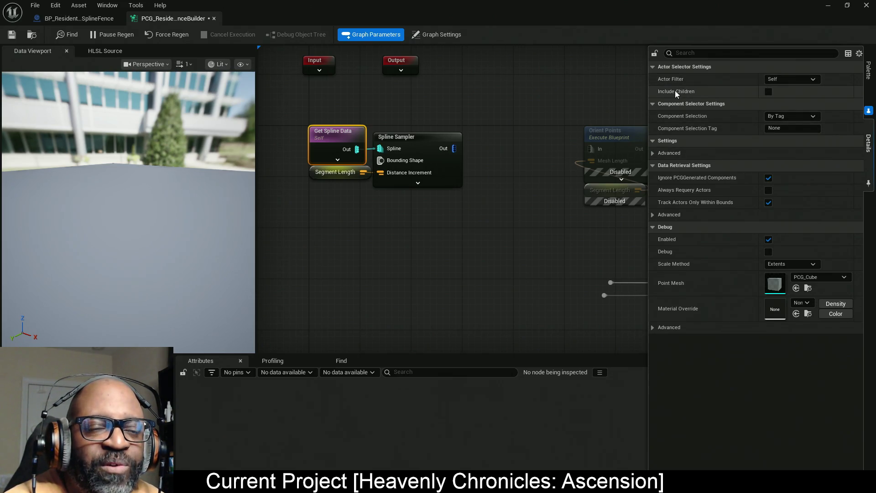
mouse_move(675, 94)
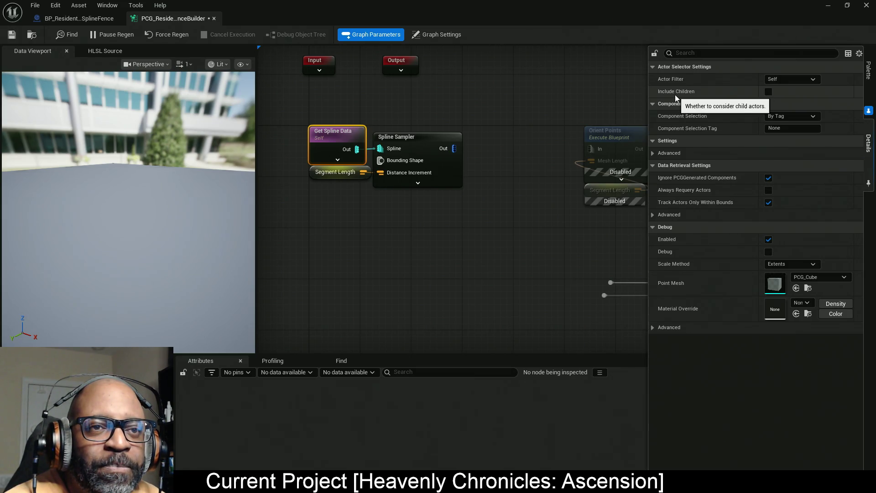
mouse_move(679, 79)
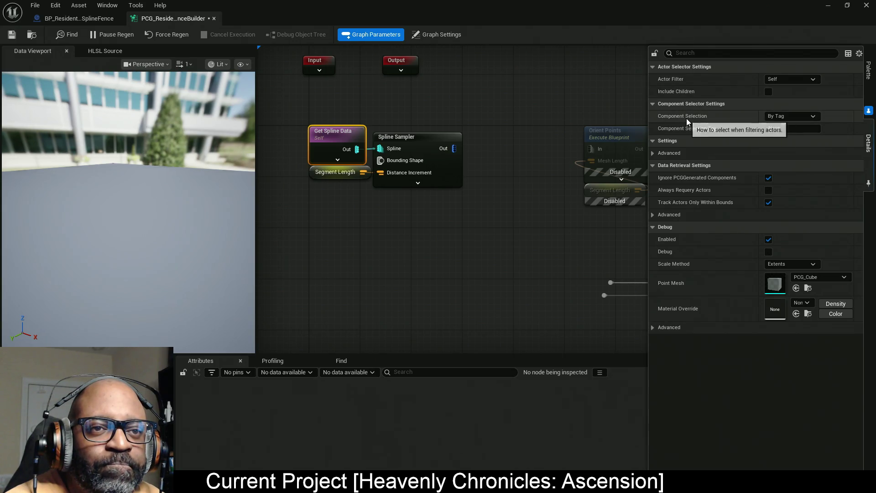
click(653, 154)
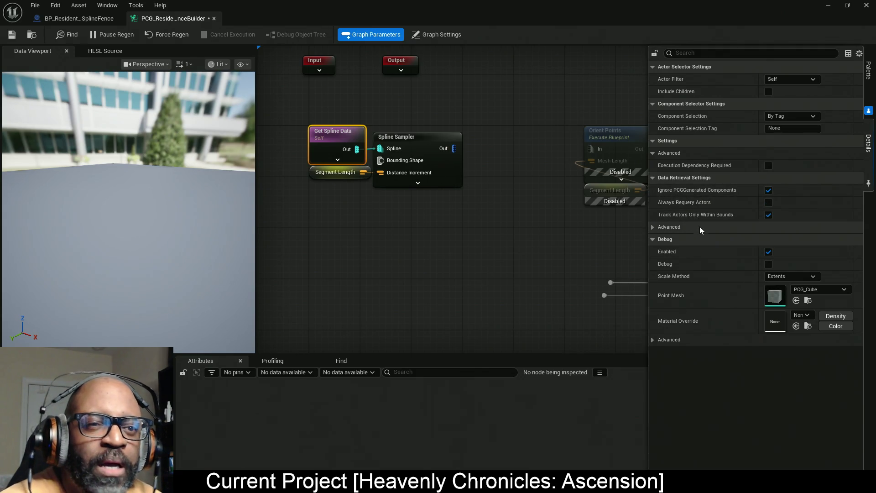
click(654, 228)
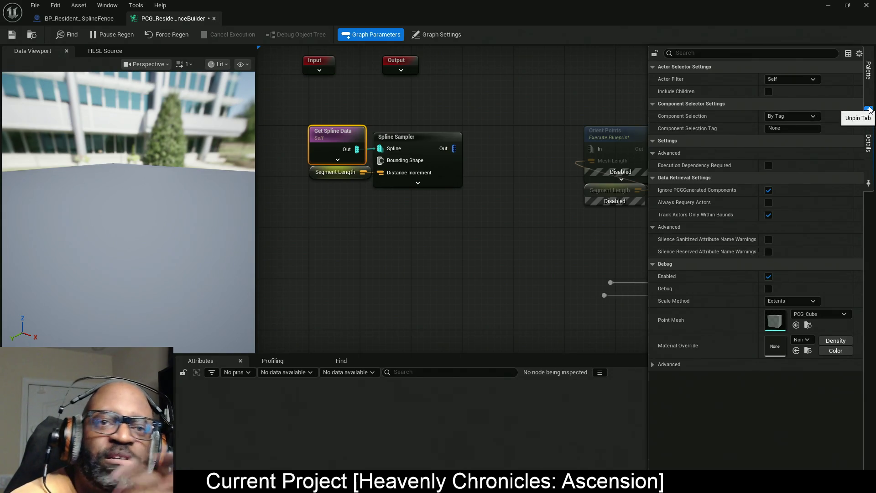
click(869, 86)
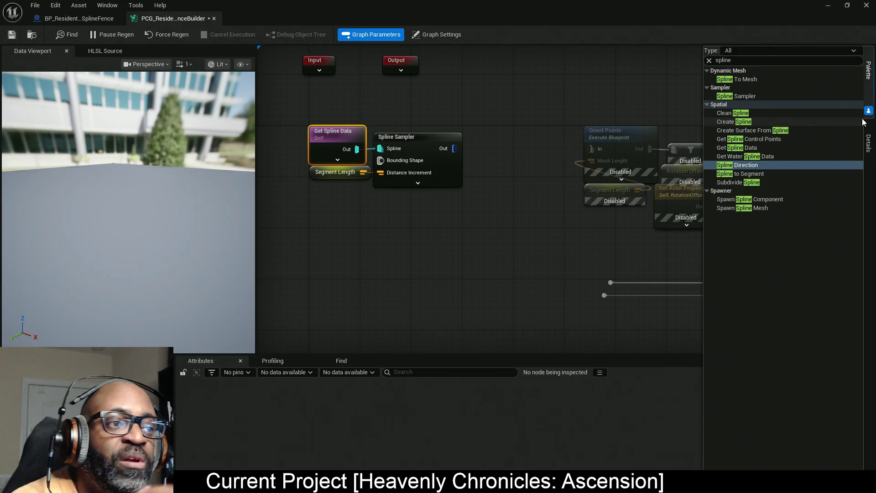
Shift Segment Length slightly down-left under Get Spline Data, then select Get Spline Data and Spline Sampler.
click(344, 204)
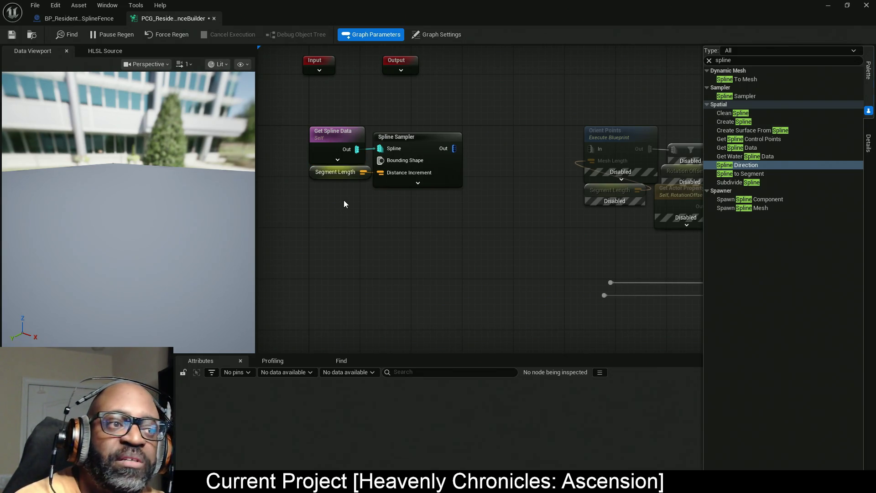
drag(317, 171, 311, 177)
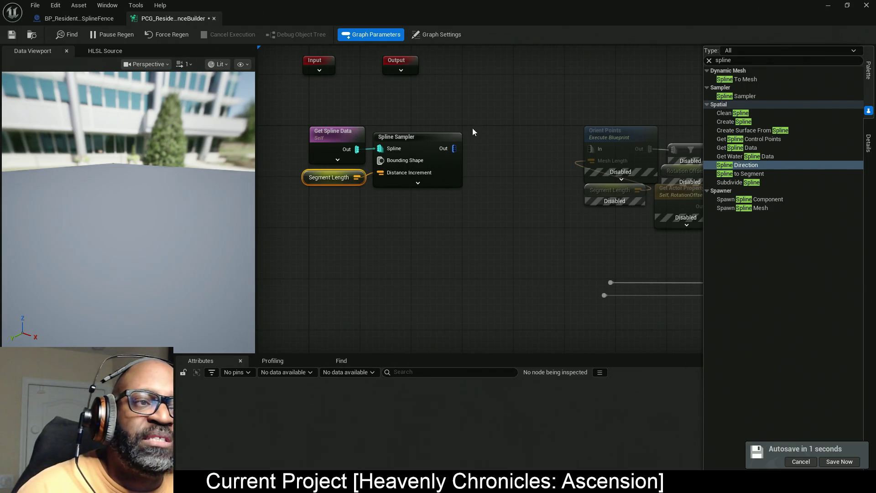
mouse_move(512, 116)
mouse_down()
mouse_move(337, 147)
mouse_move(324, 157)
mouse_up()
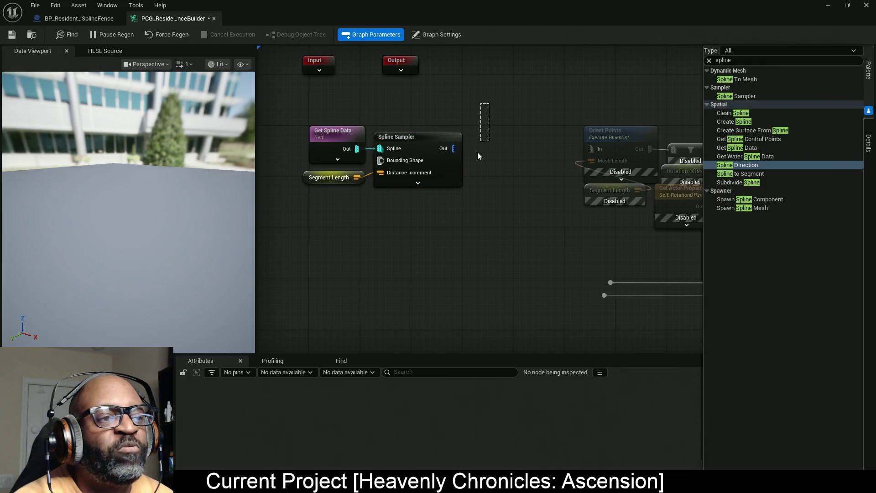
Drag Clean Spline, Create Spline and Get Spline Control Points nodes from the Palette into the graph.
click(456, 150)
mouse_move(487, 252)
mouse_down()
mouse_move(438, 260)
mouse_move(453, 257)
mouse_up()
mouse_move(752, 113)
mouse_down()
mouse_move(438, 180)
mouse_move(410, 203)
mouse_up()
mouse_move(745, 122)
mouse_down()
mouse_move(571, 205)
mouse_move(415, 242)
mouse_up()
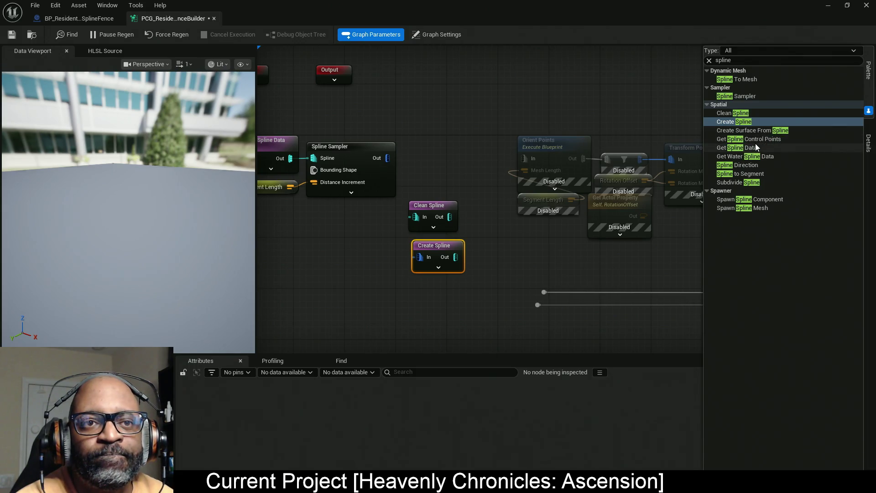
mouse_move(755, 140)
mouse_down()
mouse_move(392, 313)
mouse_move(421, 289)
mouse_up()
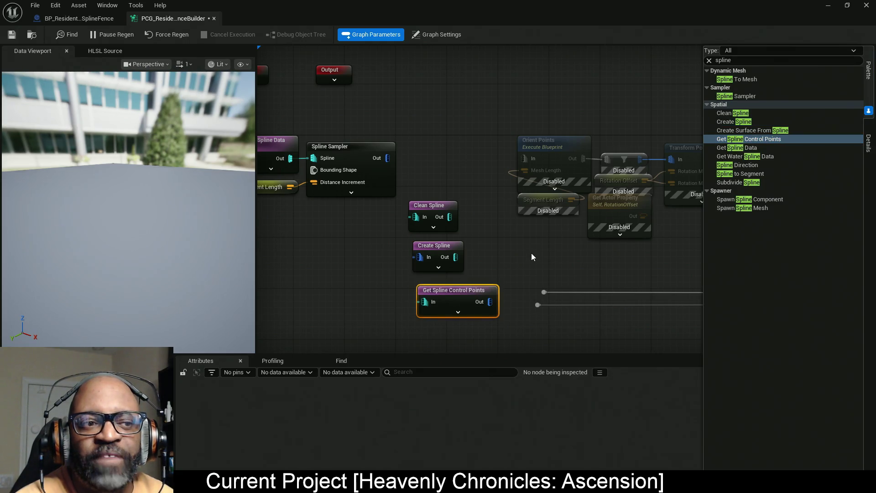
drag(532, 253, 528, 239)
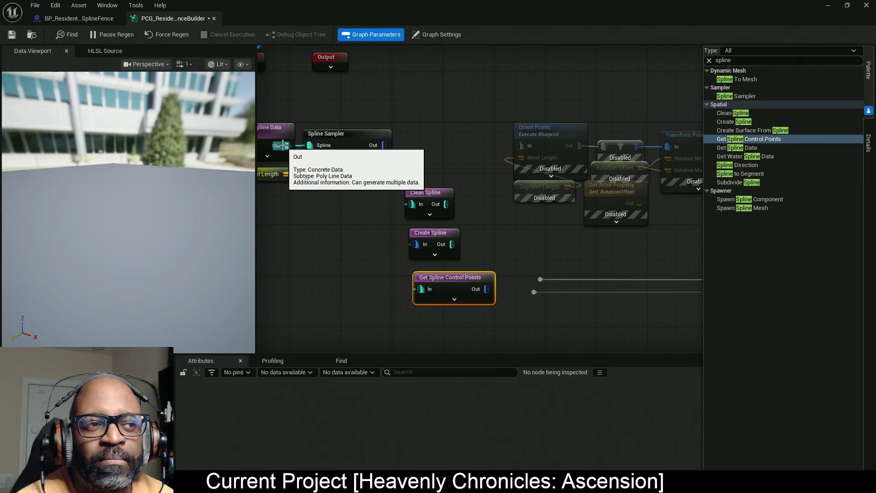
Wire spline data into Get Spline Control Points, add Spline To Mesh below it, and select Create Spline.
drag(283, 145, 420, 289)
drag(328, 251, 373, 210)
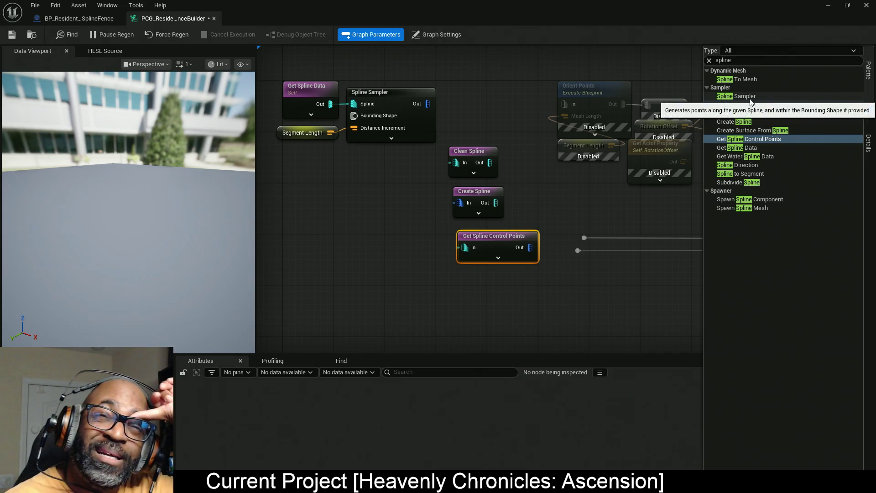
mouse_move(761, 80)
mouse_down()
mouse_move(618, 204)
mouse_move(451, 279)
mouse_move(460, 275)
mouse_up()
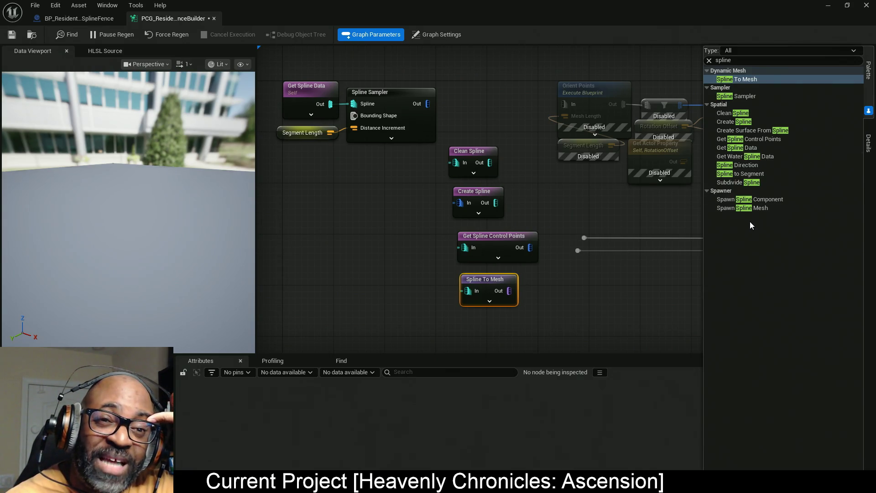
mouse_move(631, 263)
mouse_down()
mouse_move(602, 268)
mouse_move(610, 263)
mouse_up()
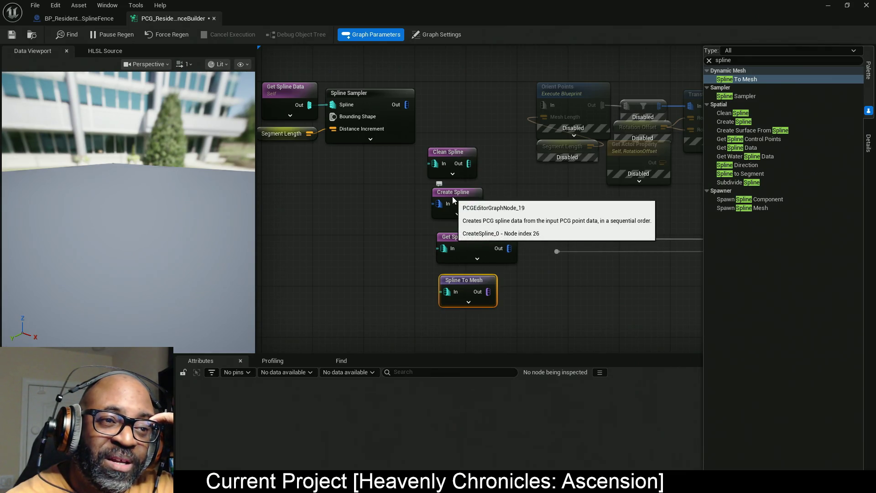
drag(510, 185, 420, 221)
Delete Create Spline and wire Get Spline Data's Out pin into Get Spline Control Points.
key(Delete)
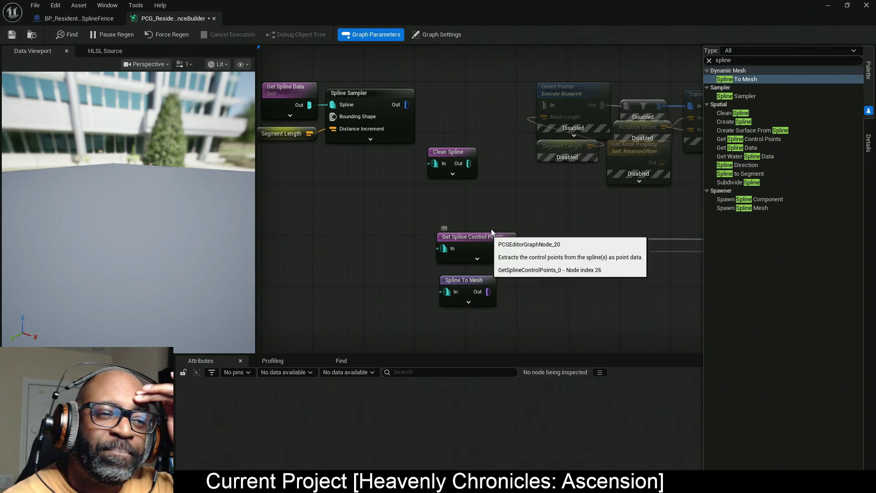
mouse_move(310, 105)
mouse_down()
mouse_move(439, 249)
mouse_move(437, 261)
mouse_move(310, 106)
mouse_up()
alt+click(444, 248)
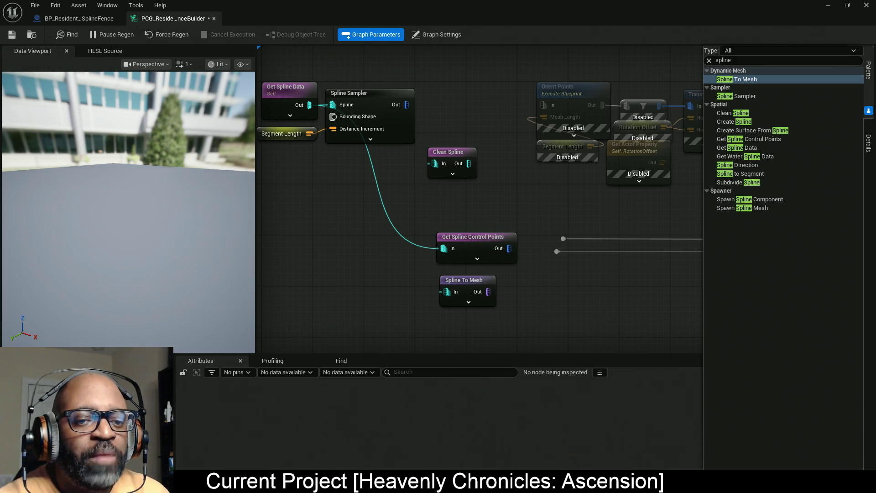
mouse_move(368, 278)
mouse_down()
mouse_move(470, 305)
mouse_move(467, 294)
mouse_up()
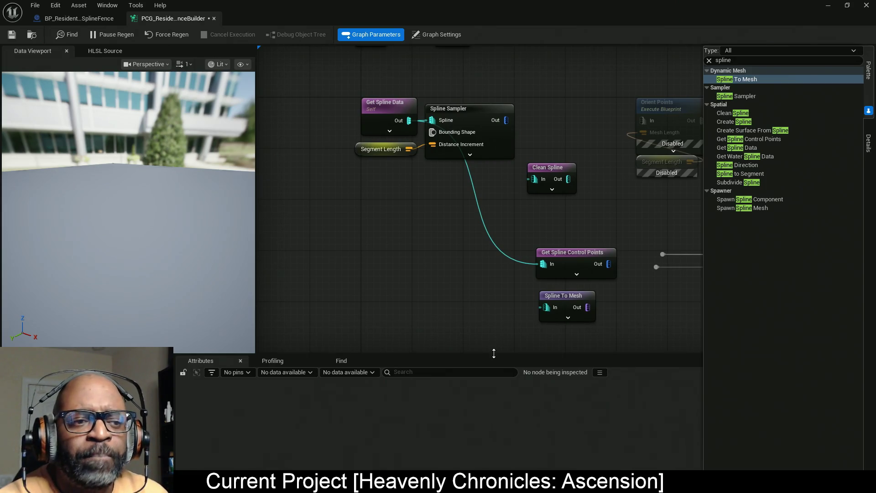
Shorten the Attributes panel and move the Spline Sampler node lower.
drag(493, 354, 494, 375)
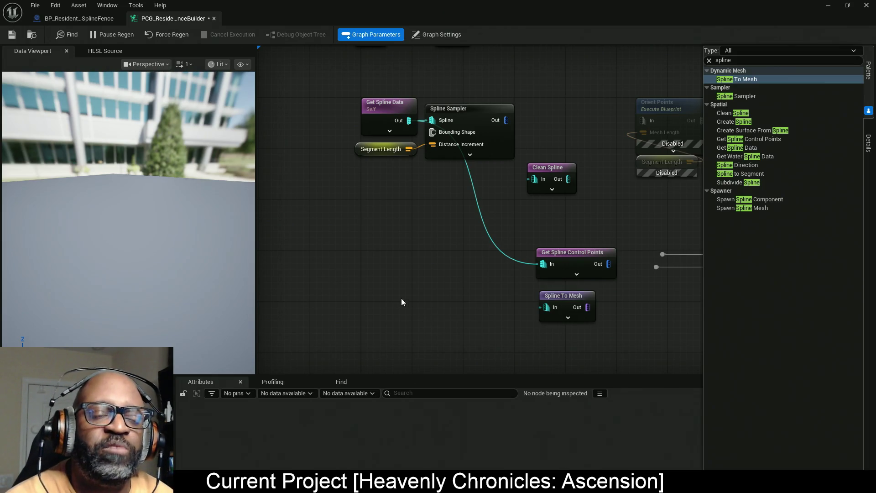
drag(489, 134, 482, 184)
Move Spline Sampler down-left and disconnect it from Get Spline Data.
drag(426, 183, 386, 249)
click(508, 96)
mouse_move(465, 167)
mouse_down()
mouse_move(430, 159)
mouse_move(362, 237)
mouse_up()
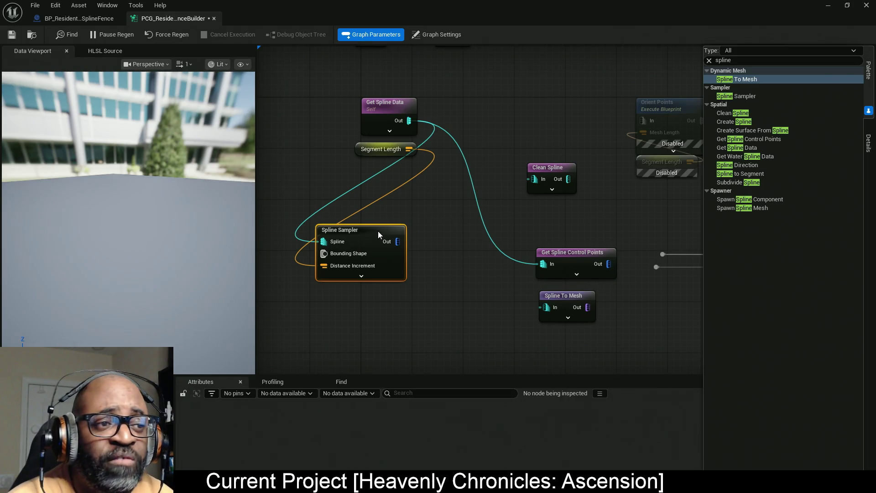
key(ctrl+z)
mouse_move(396, 152)
mouse_down()
mouse_move(428, 147)
mouse_move(296, 236)
mouse_move(287, 259)
mouse_up()
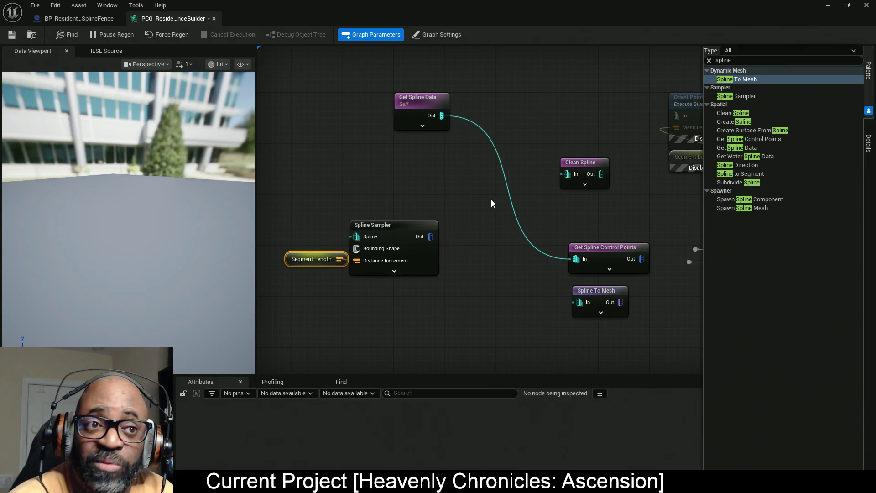
drag(493, 199, 407, 220)
Place Get Spline Control Points beside Get Spline Data, Clean Spline beside Spline To Mesh, and save.
mouse_move(500, 275)
mouse_down()
mouse_move(411, 123)
mouse_move(389, 131)
mouse_up()
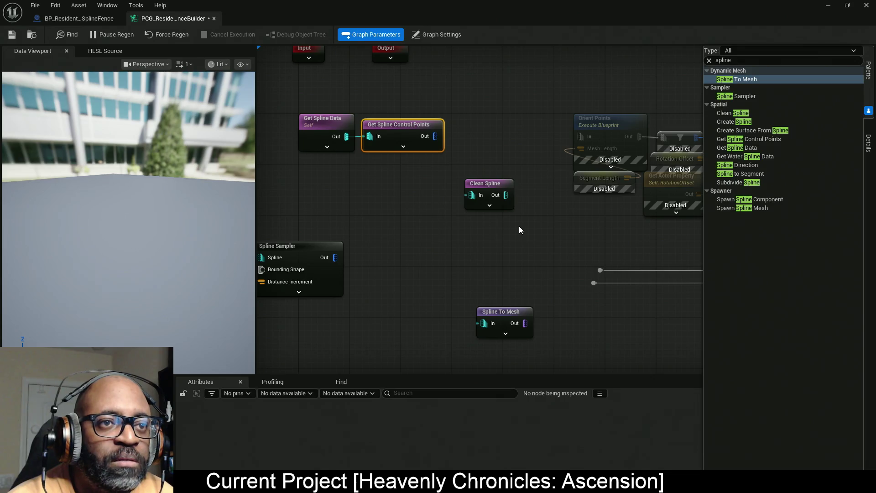
drag(490, 183, 439, 310)
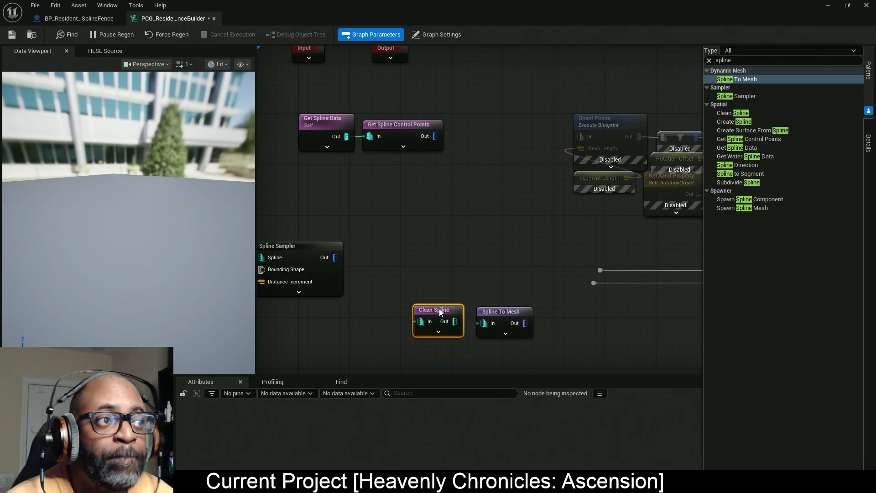
key(ctrl+s)
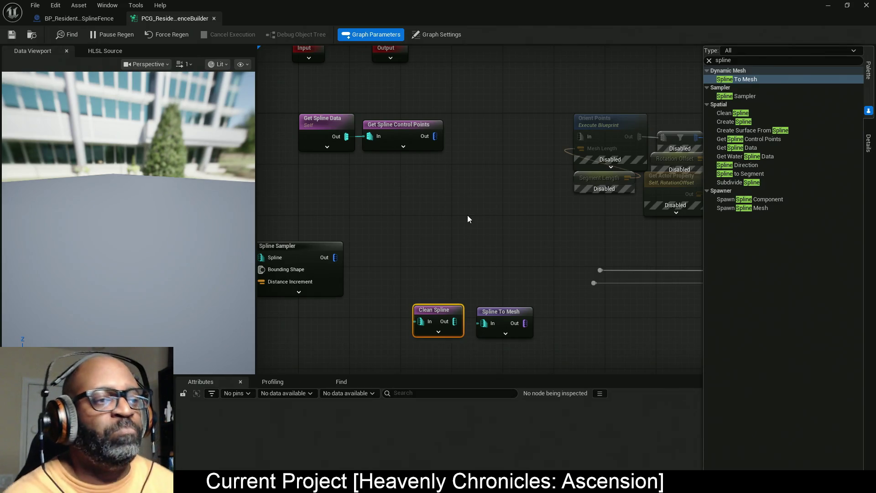
Pan the graph to bring the Spline Sampler area into view.
drag(477, 278, 508, 252)
Move Spline Sampler and Segment Length left and wire Clean Spline's output into Spline To Mesh.
drag(356, 192, 422, 289)
drag(421, 230, 370, 222)
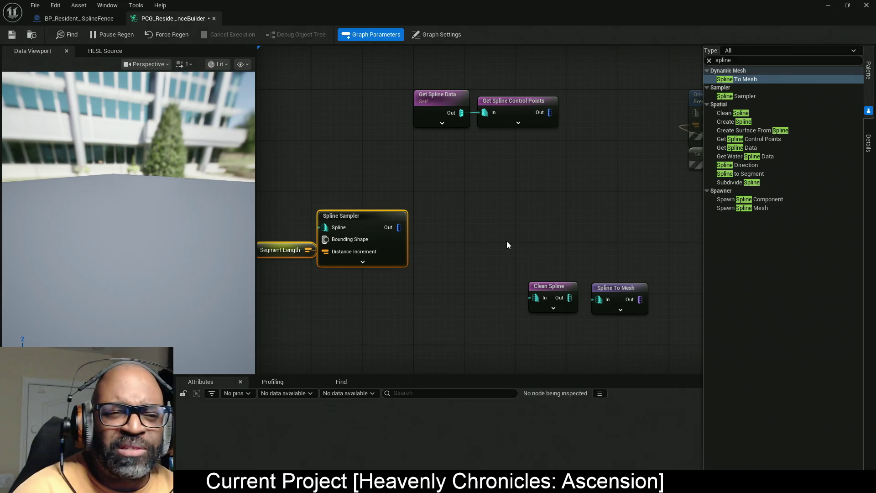
drag(506, 245, 484, 205)
click(536, 249)
drag(555, 261, 584, 262)
drag(521, 261, 411, 278)
Shift Clean Spline and Spline To Mesh left, then expand and collapse Get Spline Data's advanced pins.
drag(487, 213, 681, 297)
drag(540, 253, 296, 269)
drag(435, 181, 393, 278)
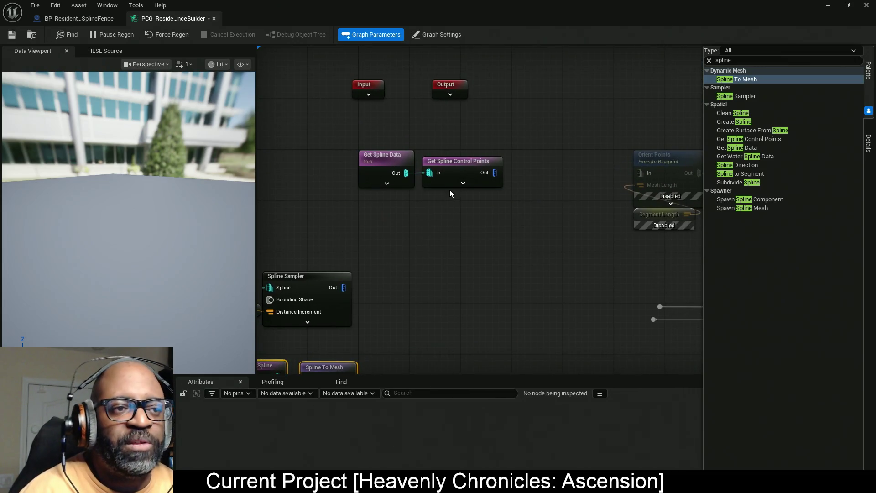
click(463, 182)
click(388, 183)
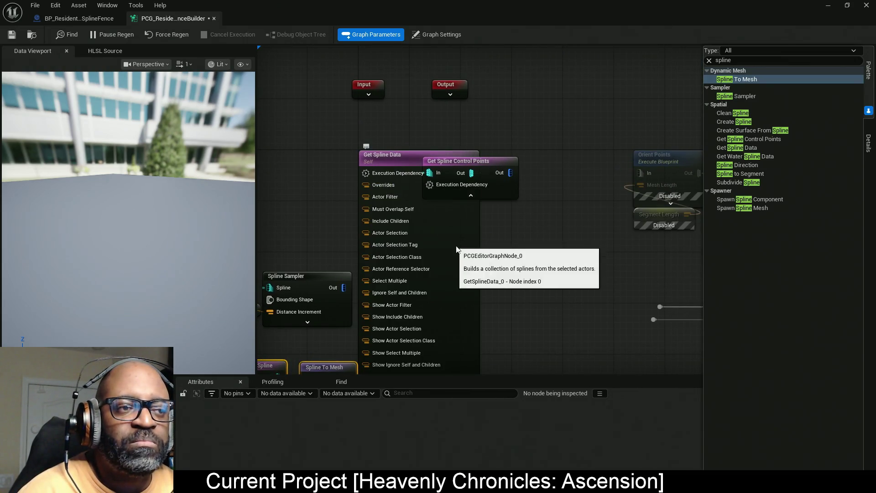
drag(456, 249, 510, 147)
click(439, 325)
mouse_move(495, 178)
mouse_down()
mouse_move(446, 248)
mouse_move(406, 257)
mouse_up()
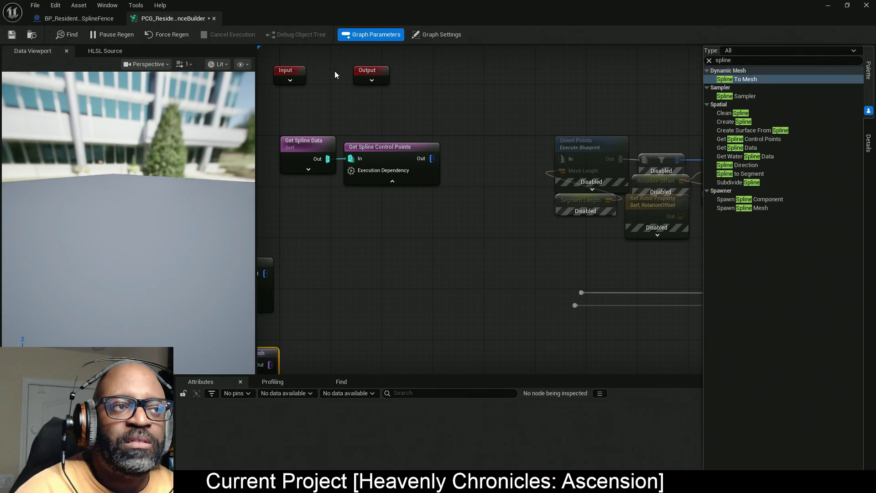
Nudge the Input node slightly right and select Get Spline Data with Get Spline Control Points.
drag(290, 75, 297, 74)
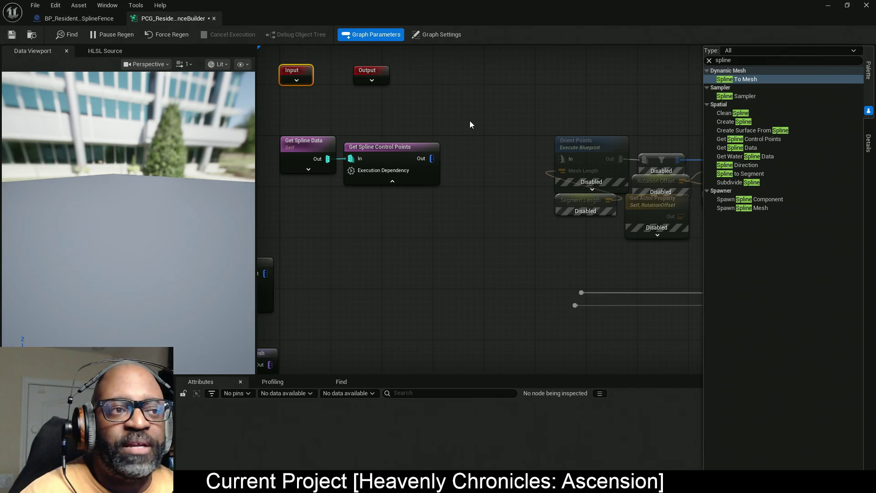
mouse_move(480, 156)
mouse_down()
mouse_move(513, 155)
mouse_move(505, 151)
mouse_up()
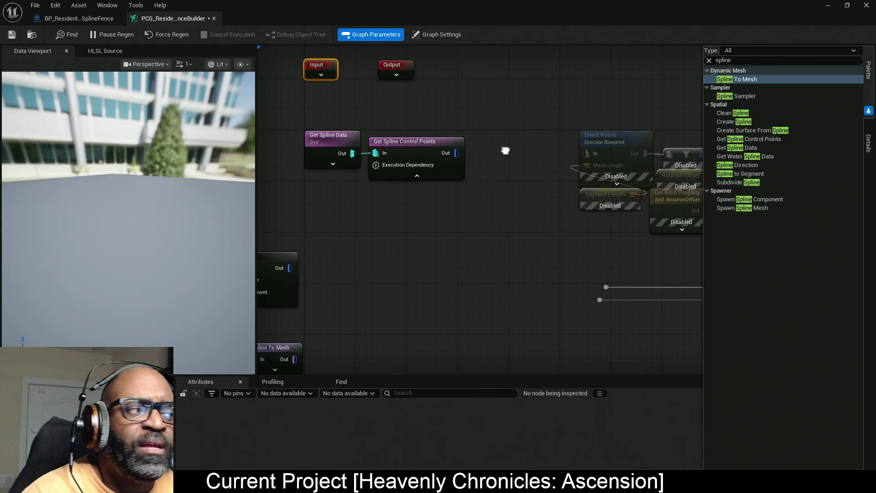
drag(505, 151, 498, 145)
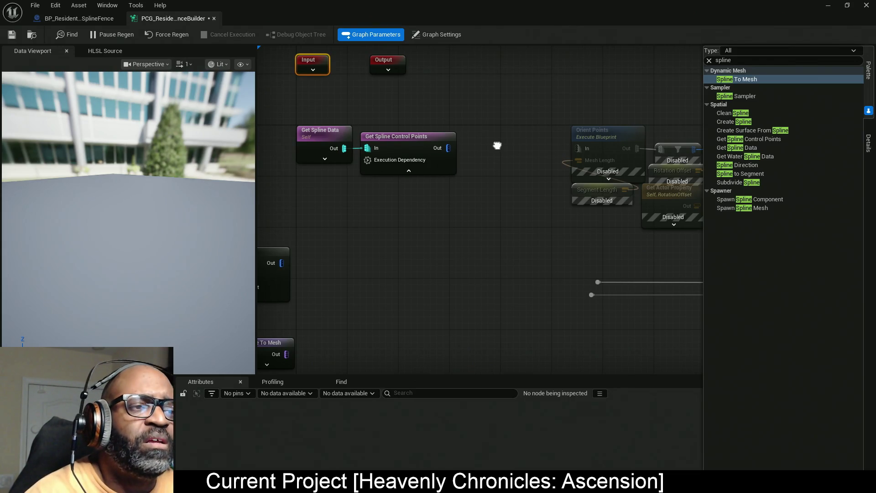
drag(498, 145, 498, 142)
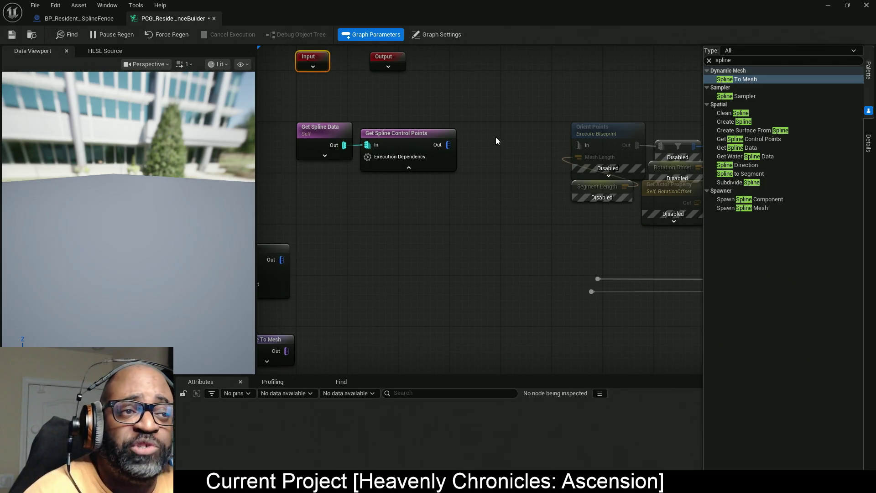
drag(487, 113, 325, 196)
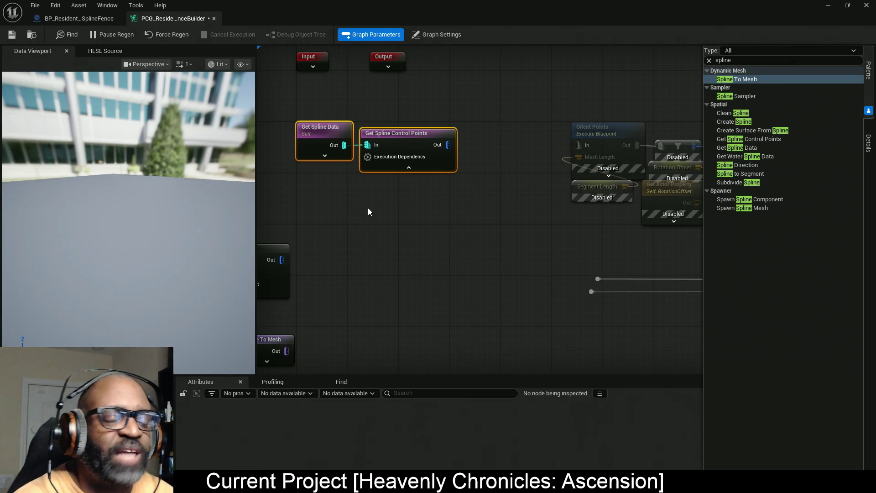
Pan the PCG graph toward the Spline Sampler and Spline To Mesh nodes, then maximize the browser.
mouse_move(426, 209)
mouse_down()
mouse_move(524, 211)
mouse_move(513, 215)
mouse_up()
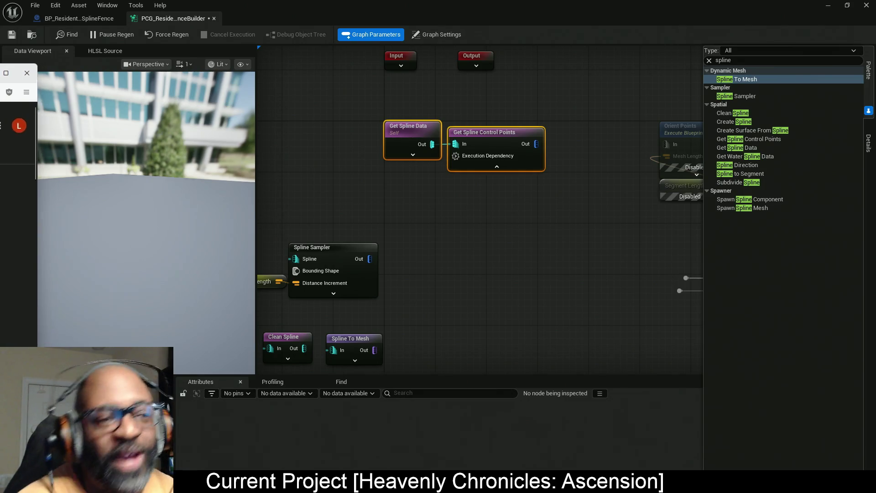
click(18, 123)
drag(293, 112, 446, 7)
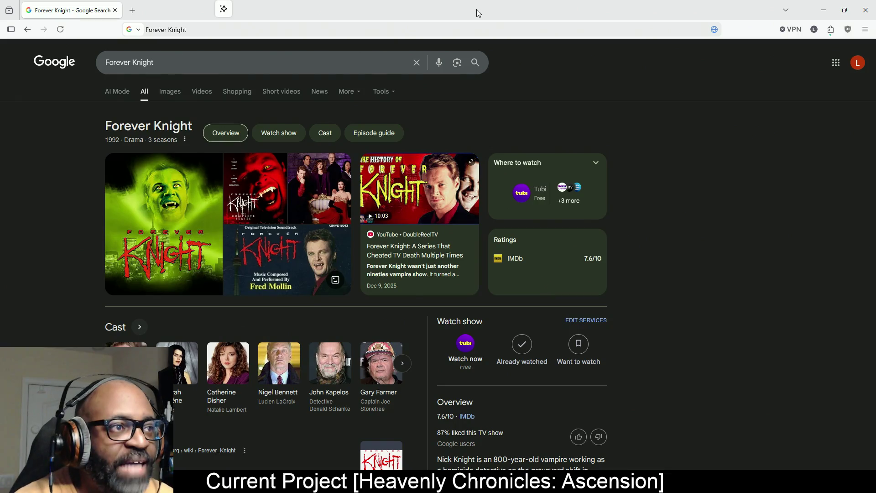
Restore the browser window size and scroll through The Raccoons search results.
double_click(631, 9)
click(631, 10)
text(The Raccoons)
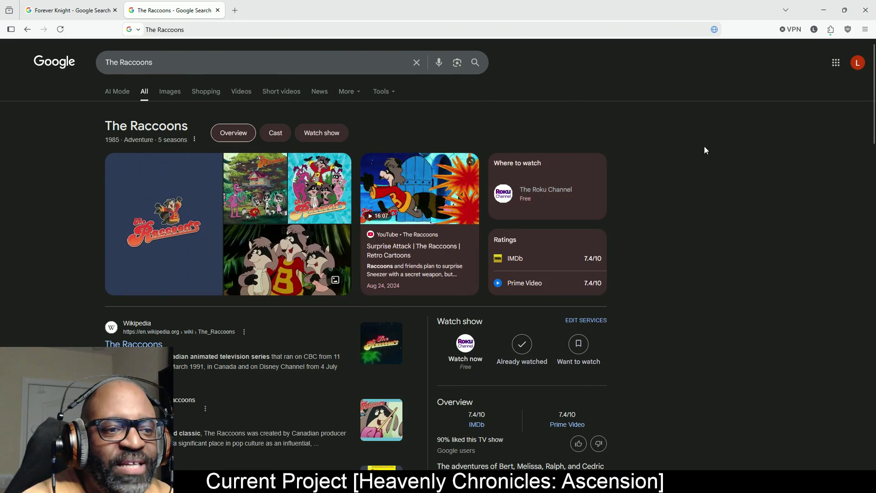
scroll(671, 204, down, 3)
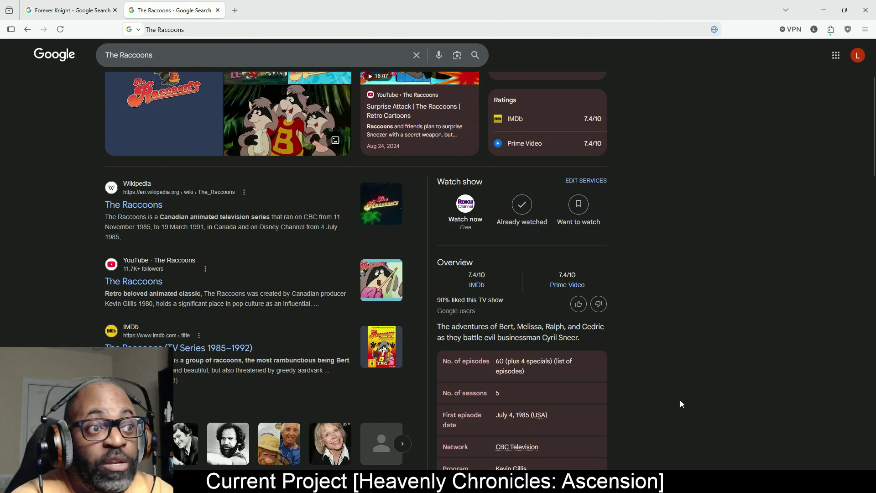
scroll(588, 398, down, 1)
scroll(537, 373, down, 2)
scroll(502, 369, up, 5)
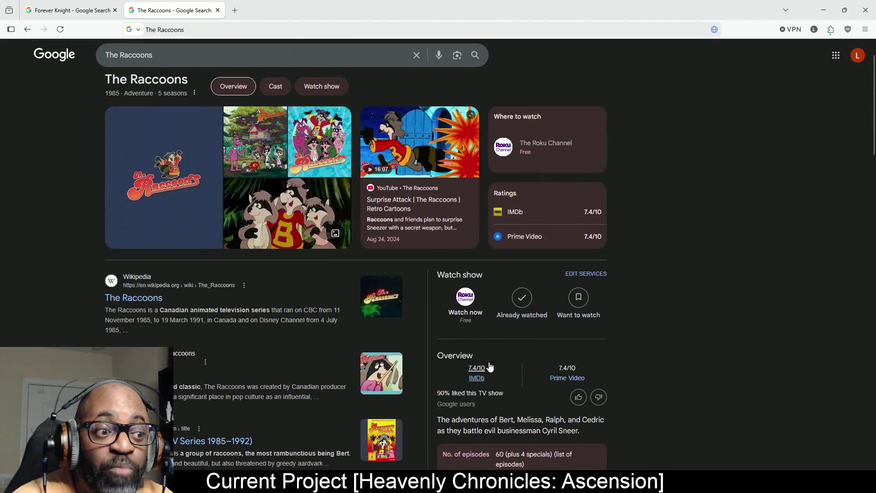
mouse_move(436, 214)
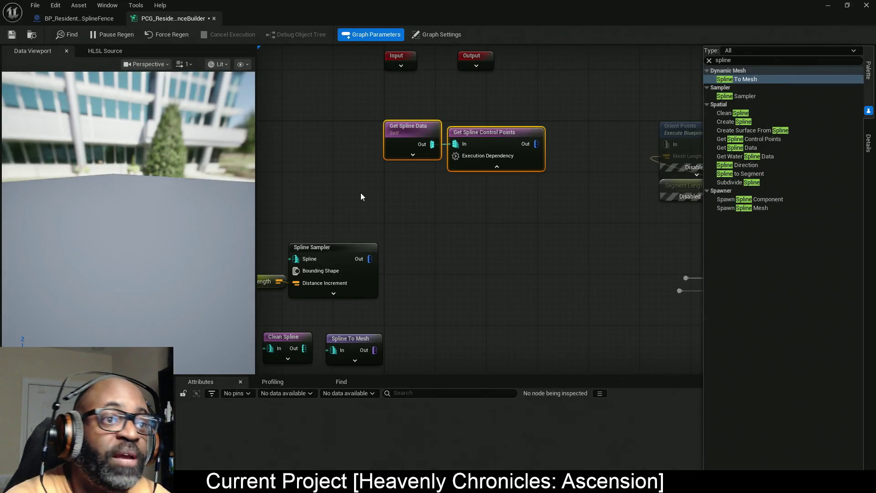
Select Get Spline Data with Get Spline Control Points and save the PCG fence graph.
drag(556, 94, 303, 191)
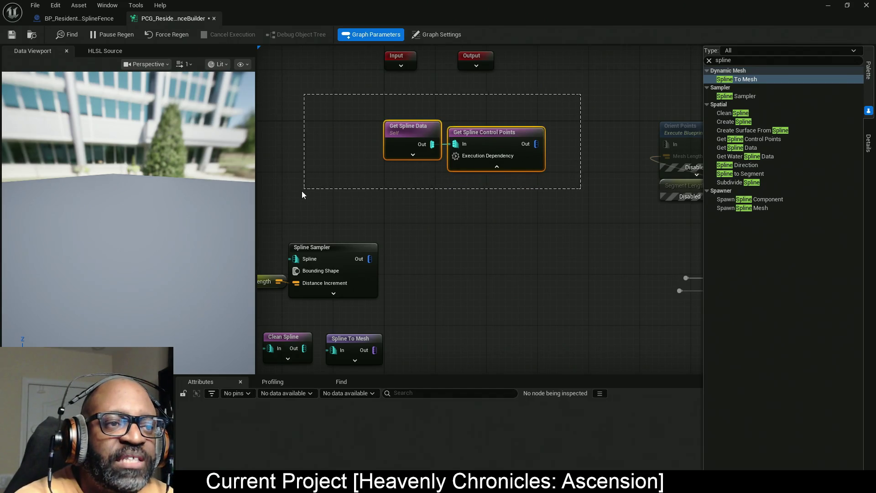
drag(574, 101, 424, 165)
mouse_move(580, 117)
mouse_down()
mouse_move(548, 114)
mouse_move(346, 193)
mouse_up()
drag(577, 176, 506, 182)
mouse_move(517, 102)
mouse_down()
mouse_move(615, 105)
mouse_move(650, 182)
mouse_move(471, 205)
mouse_move(498, 188)
mouse_up()
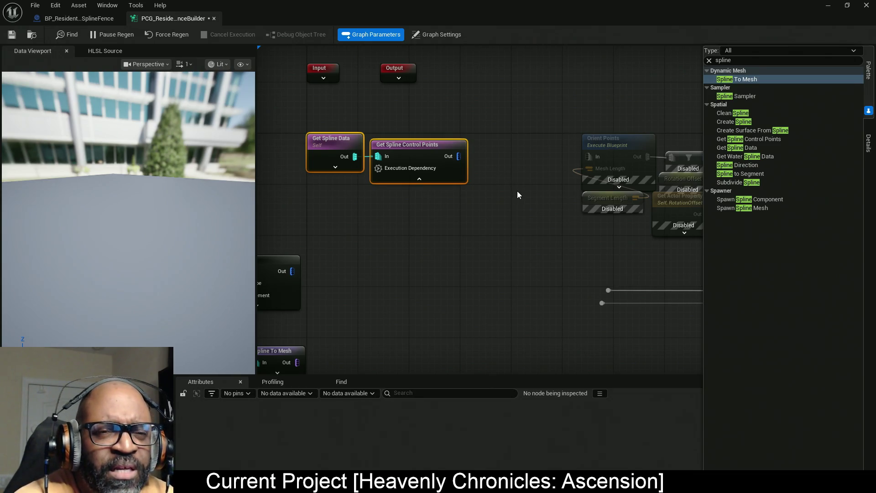
key(ctrl+s)
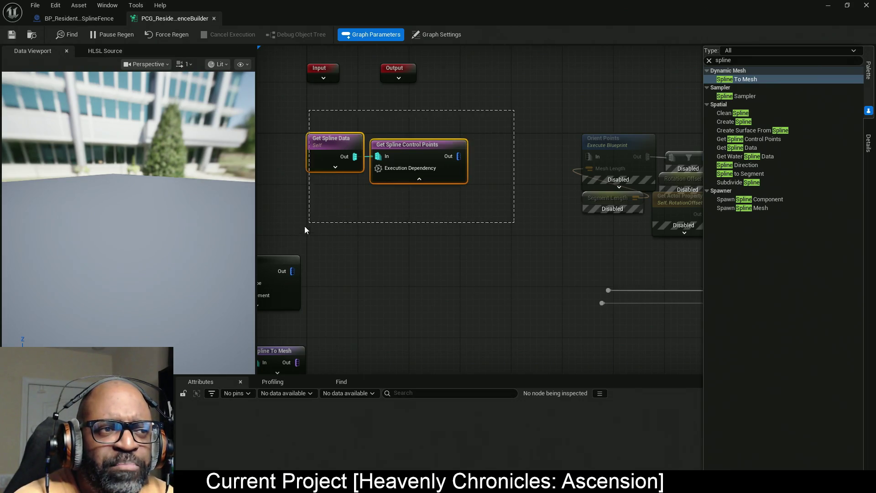
Pan to the Orient Points nodes and inspect the Get Spline Control Points settings.
drag(271, 240, 373, 223)
drag(534, 239, 391, 253)
mouse_move(497, 121)
mouse_down()
mouse_move(289, 225)
mouse_move(288, 236)
mouse_move(318, 233)
mouse_up()
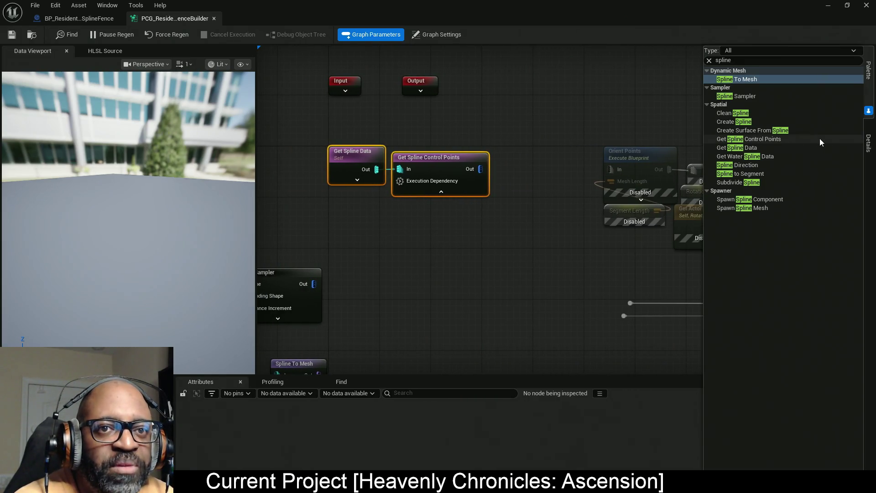
click(451, 183)
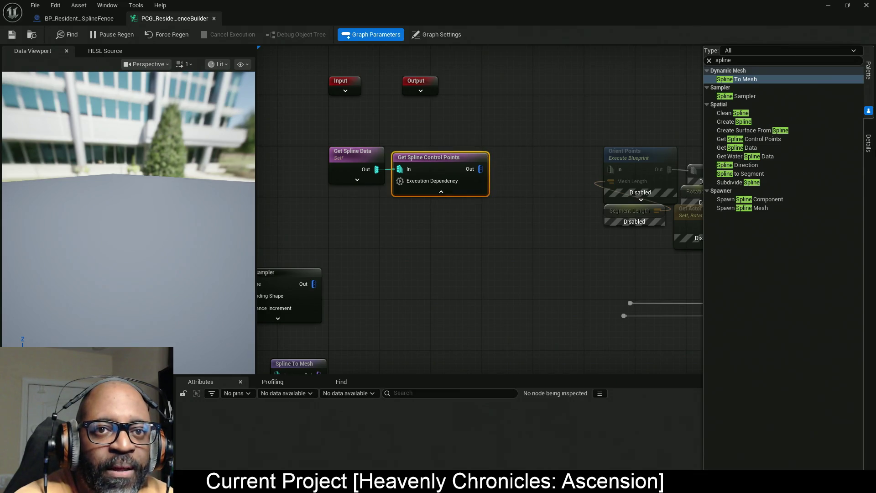
click(869, 145)
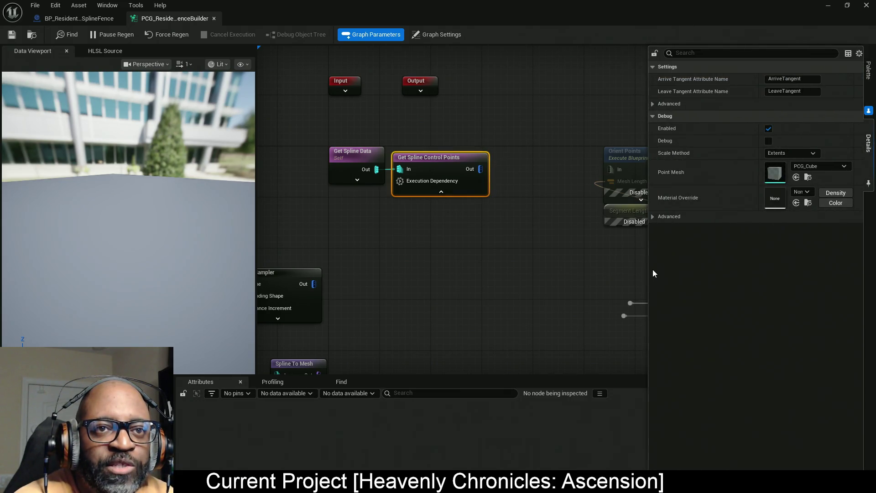
click(506, 303)
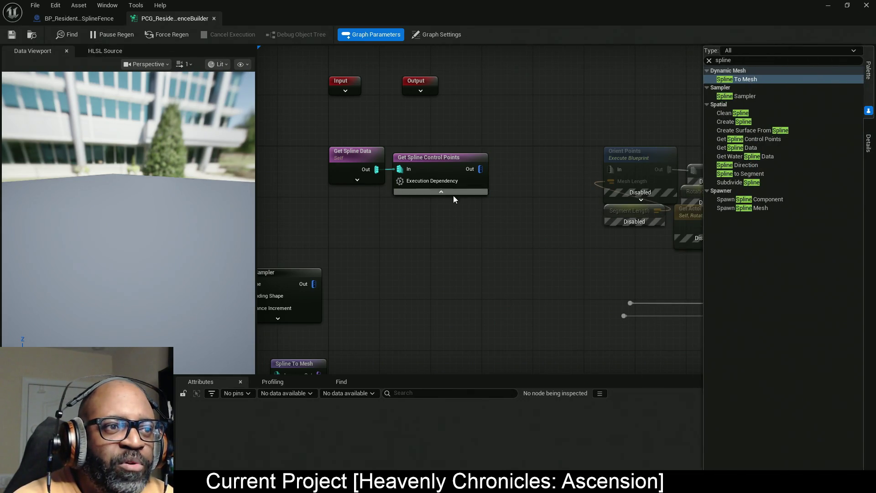
scroll(572, 249, down, 5)
scroll(483, 236, up, 4)
Disable the spline sampling, meshing, Input and Output nodes, save, and return to BP_ResidentialSplineFence.
drag(466, 256, 355, 163)
right_click(401, 176)
drag(405, 57, 495, 98)
right_click(412, 177)
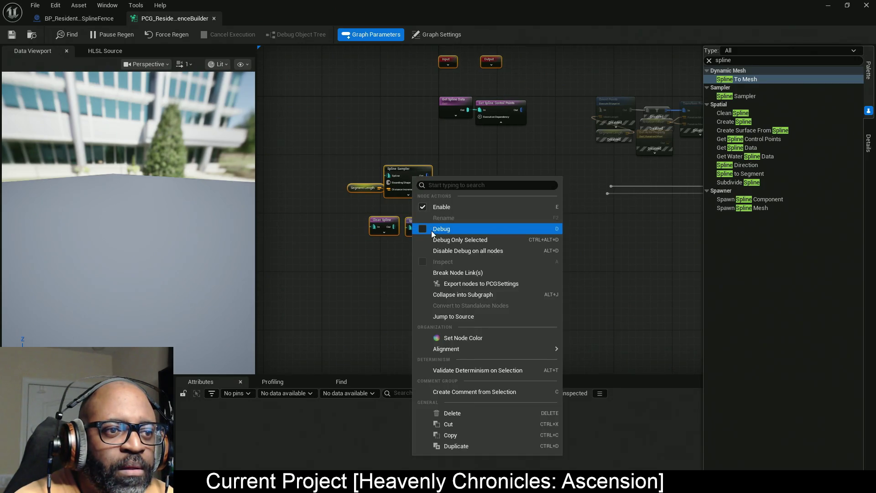
click(430, 207)
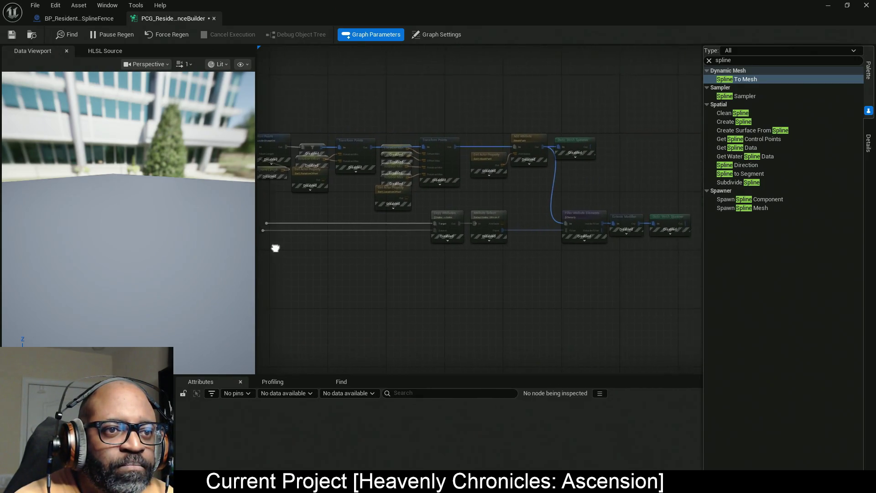
click(12, 35)
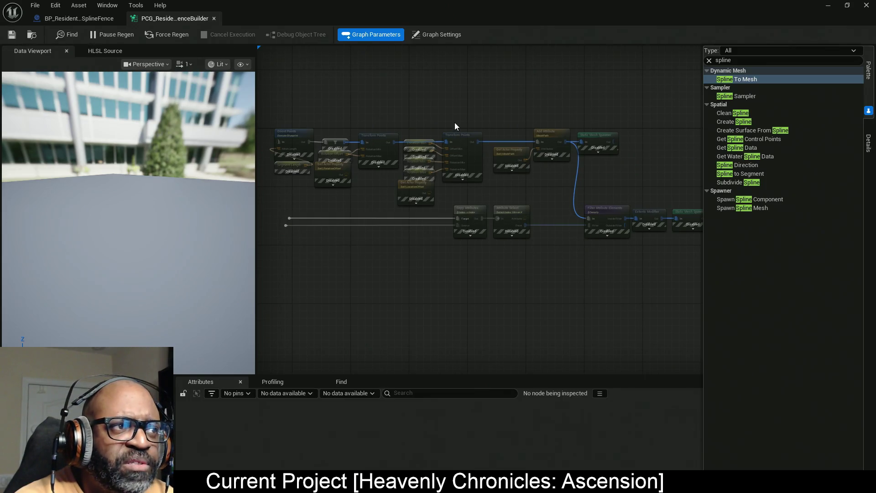
click(99, 20)
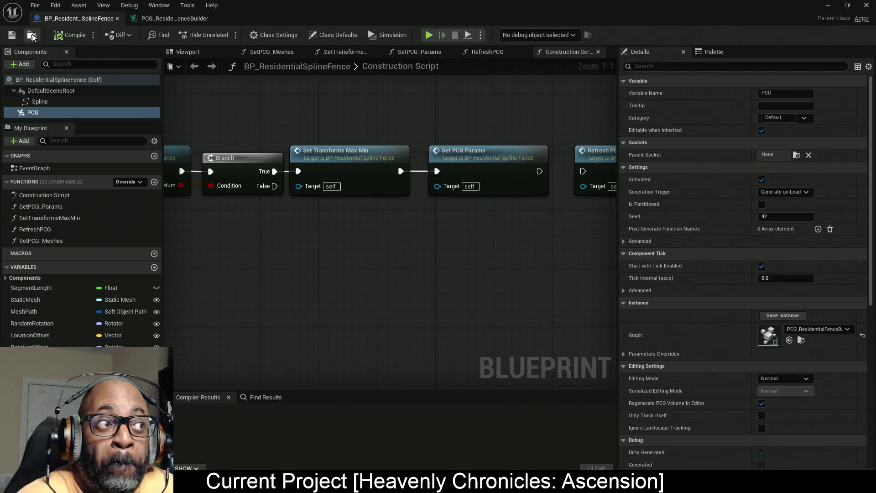
Close the detached blueprint editor and drop a BP_ResidentialSplineFence actor into the level.
drag(137, 9, 138, 202)
click(138, 188)
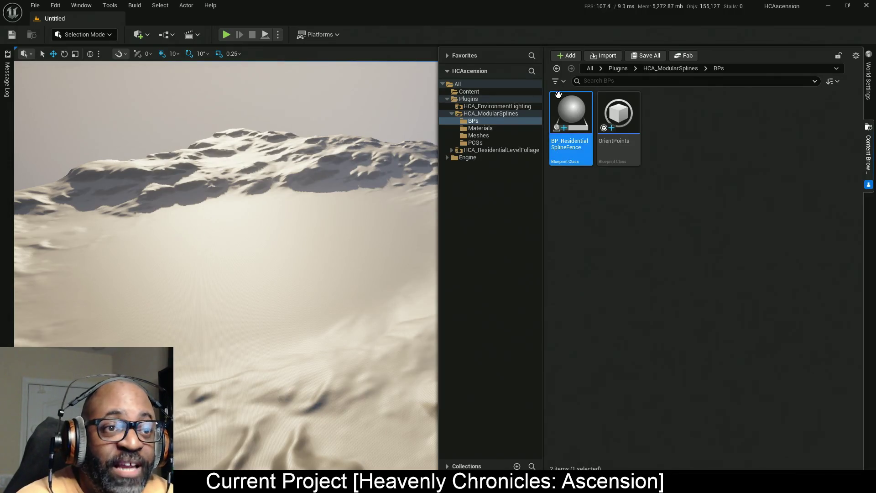
drag(256, 281, 258, 283)
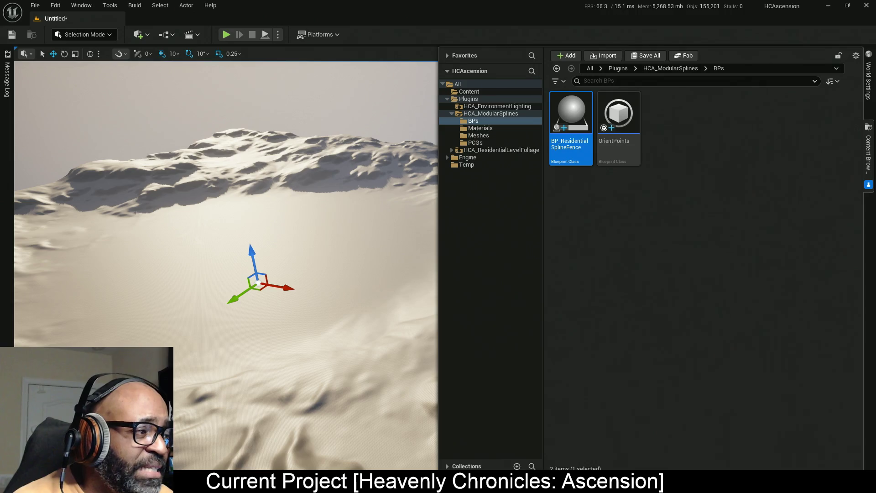
key(Escape)
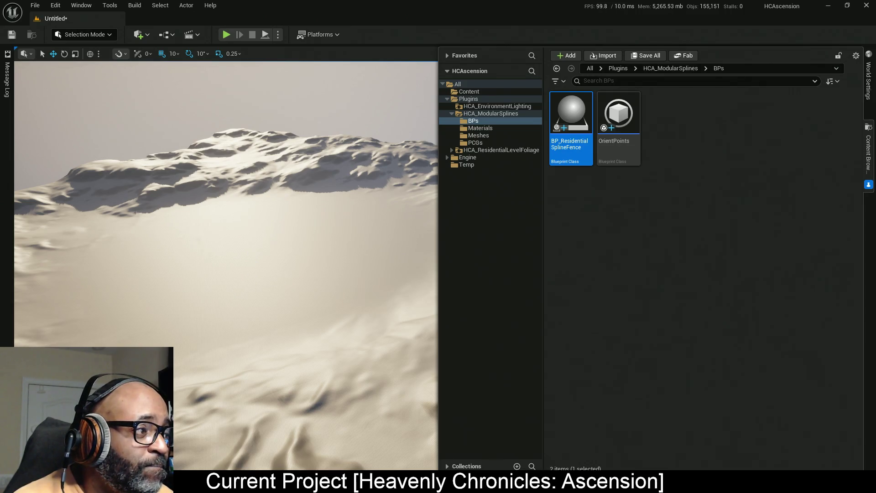
Save the level as Residential in Developers/HCA/Levels, replacing the existing Residential level.
key(ctrl+s)
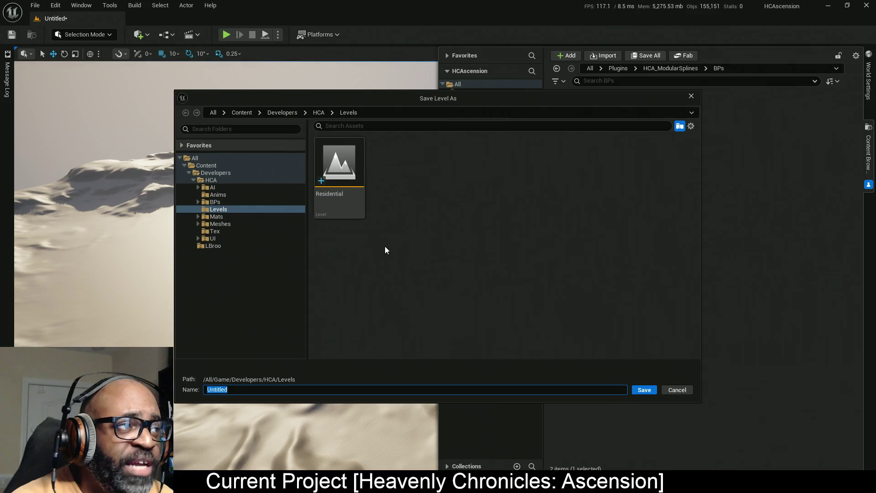
click(342, 169)
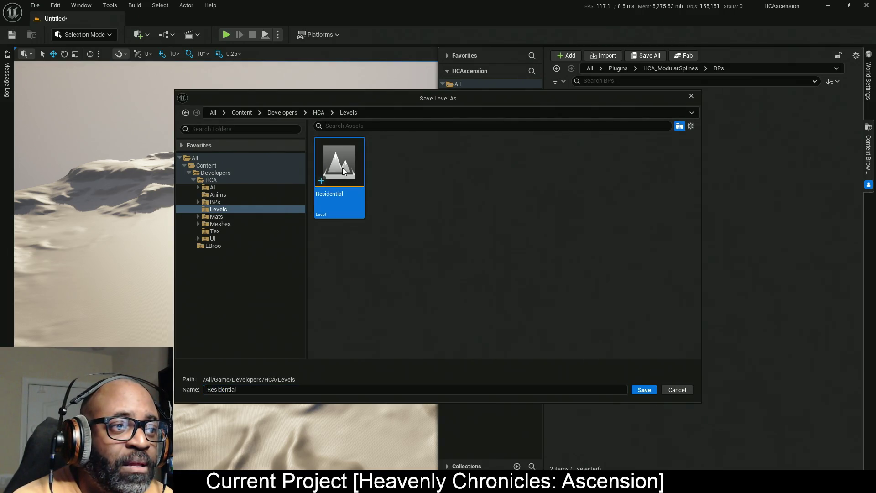
click(650, 391)
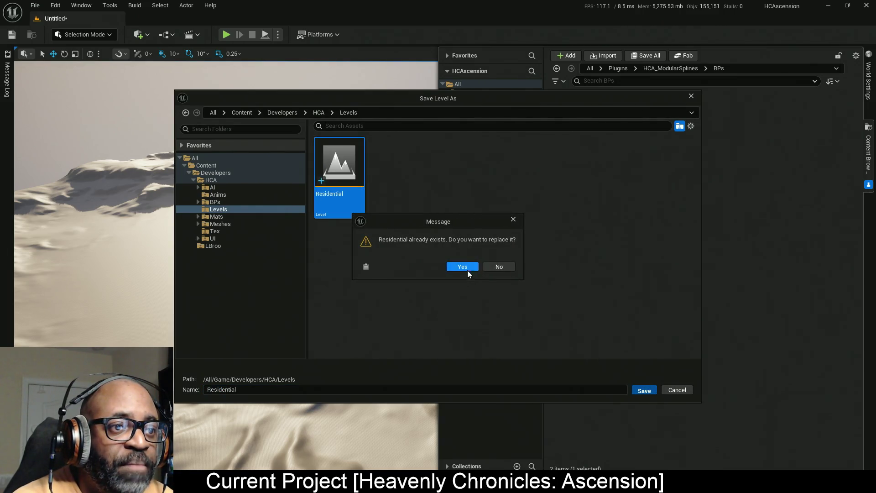
click(462, 267)
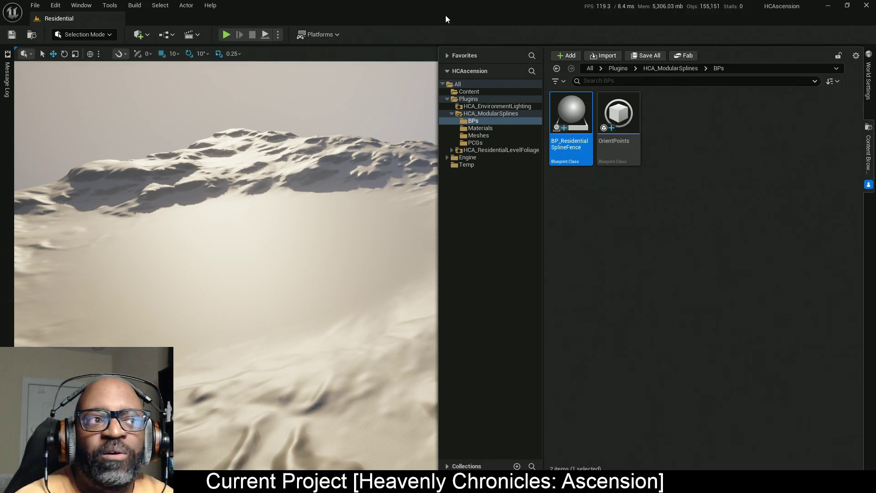
Fly the viewport forward over the Residential terrain, then switch to the browser window.
scroll(311, 225, up, 5)
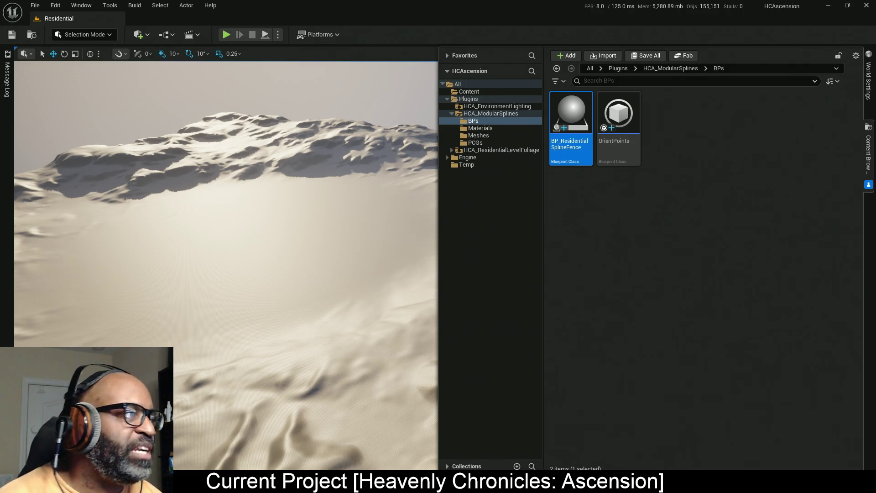
key(alt+Tab)
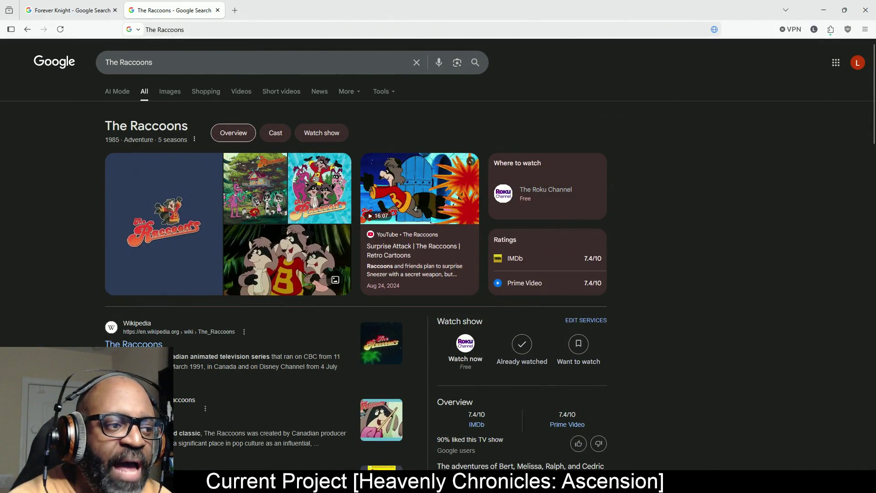
mouse_move(172, 356)
mouse_down()
mouse_move(343, 367)
mouse_move(270, 357)
mouse_up()
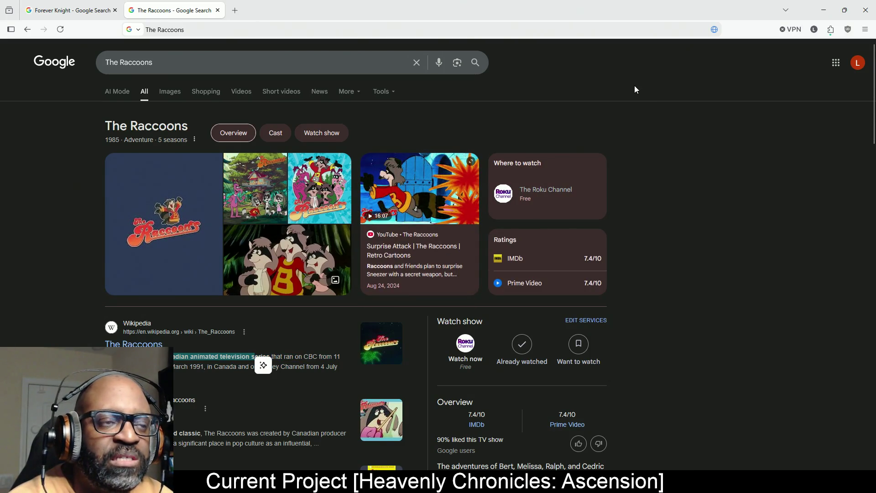